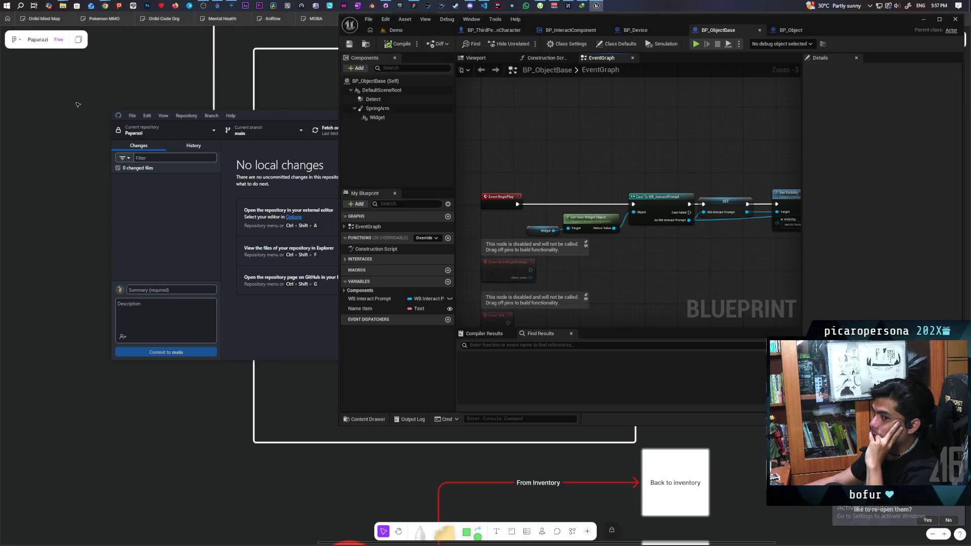
Inspect BP_InteractComponent's Called from Parent Actor nodes and As Character variable, then view the character's event graph.
{"action": "mouse_move", "coordinate": [565, 149]}
{"action": "left_mouse_down"}
{"action": "mouse_move", "coordinate": [645, 154]}
{"action": "mouse_move", "coordinate": [589, 159]}
{"action": "mouse_move", "coordinate": [632, 180]}
{"action": "mouse_move", "coordinate": [540, 168]}
{"action": "left_mouse_up"}
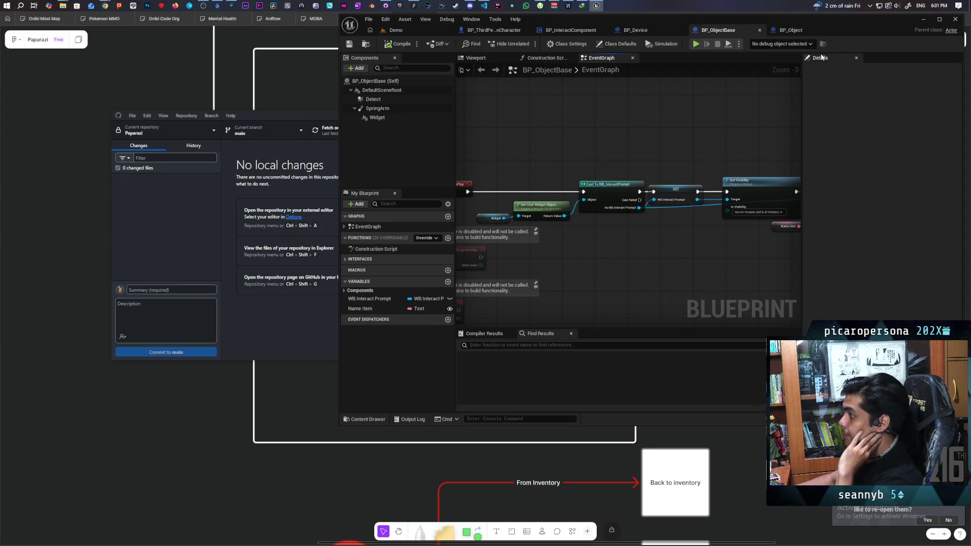
{"action": "left_click", "coordinate": [557, 31]}
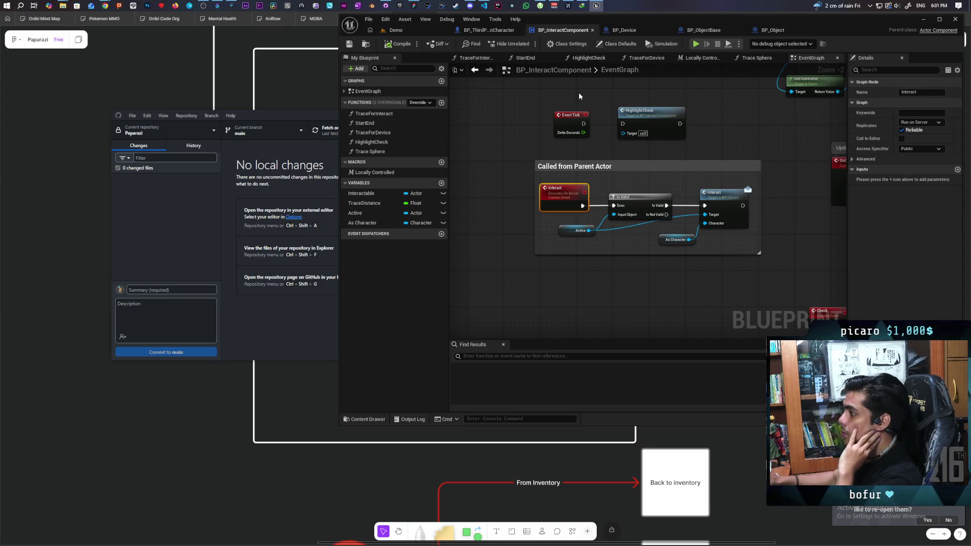
{"action": "scroll", "coordinate": [568, 243], "scroll_direction": "down", "scroll_amount": 1}
{"action": "scroll", "coordinate": [587, 260], "scroll_direction": "up", "scroll_amount": 2}
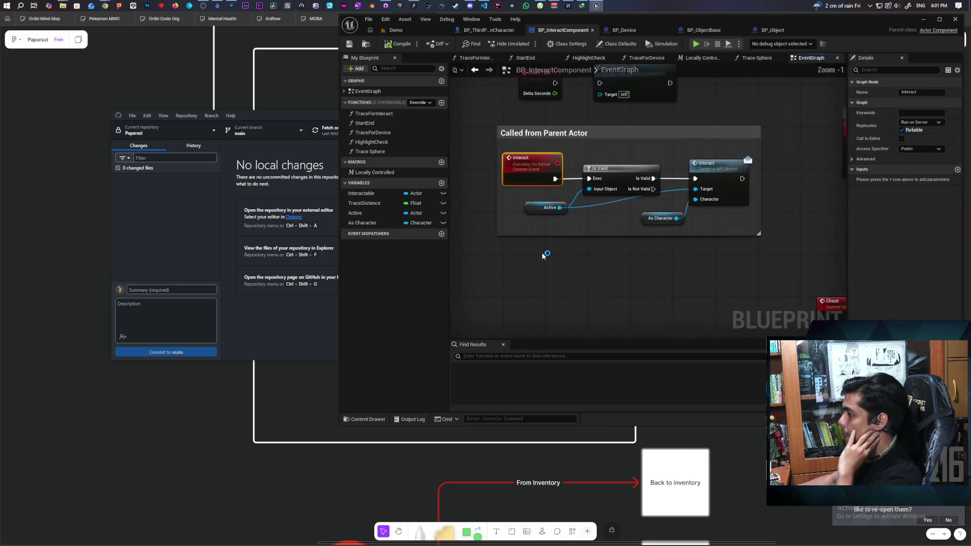
{"action": "scroll", "coordinate": [543, 256], "scroll_direction": "up", "scroll_amount": 1}
{"action": "left_click_drag", "start_coordinate": [476, 254], "coordinate": [805, 101]}
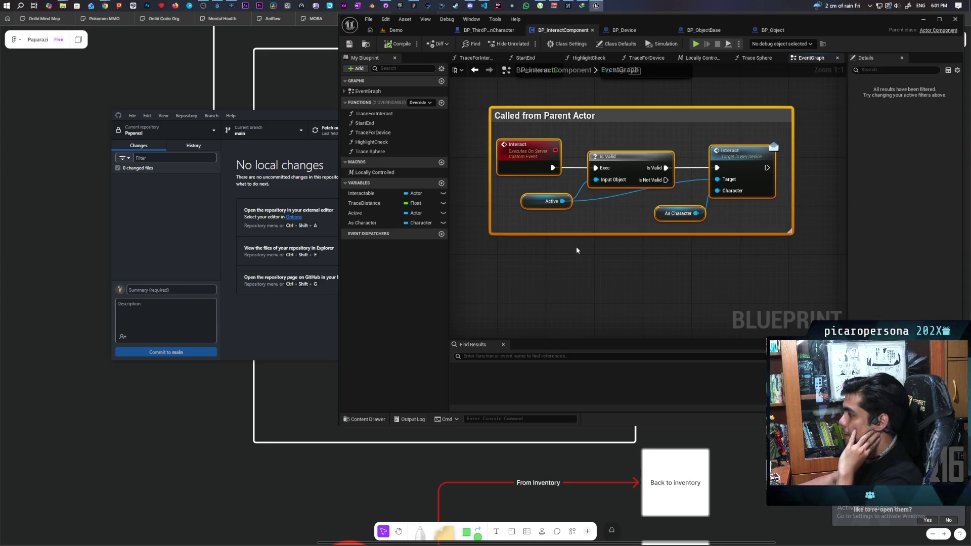
{"action": "left_click", "coordinate": [660, 213]}
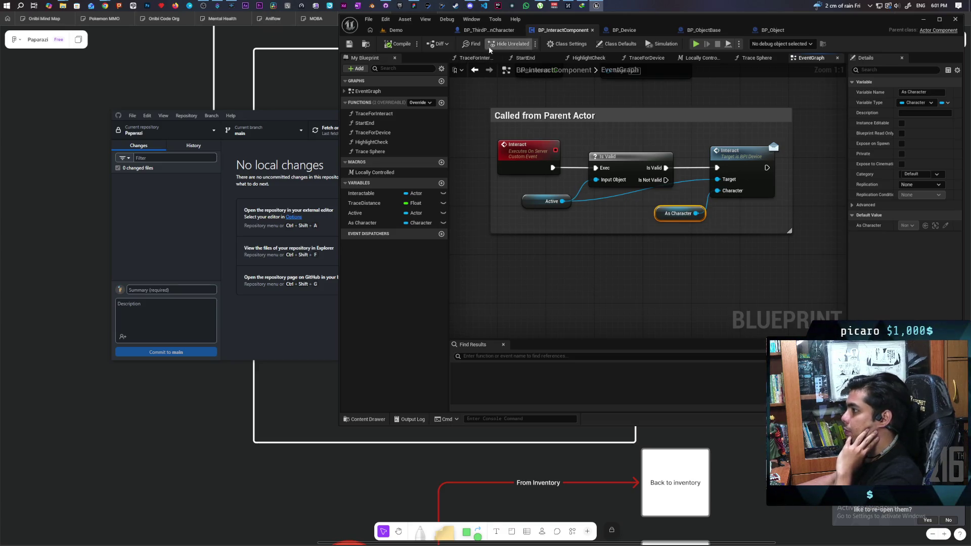
{"action": "left_click", "coordinate": [486, 30]}
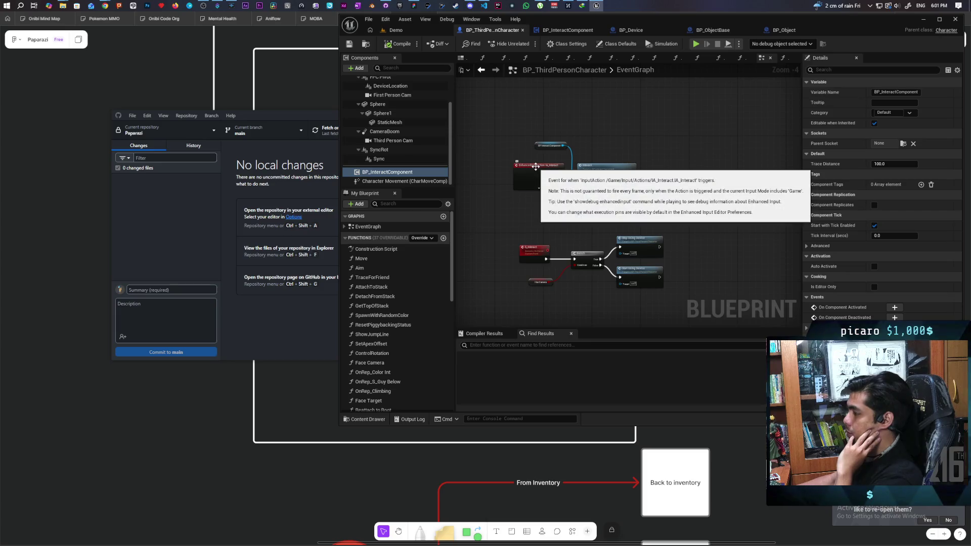
{"action": "mouse_move", "coordinate": [540, 201]}
{"action": "left_mouse_down"}
{"action": "mouse_move", "coordinate": [530, 274]}
{"action": "mouse_move", "coordinate": [522, 192]}
{"action": "mouse_move", "coordinate": [511, 254]}
{"action": "mouse_move", "coordinate": [506, 111]}
{"action": "mouse_move", "coordinate": [515, 194]}
{"action": "left_mouse_up"}
Add a custom event named Interact Confirmed near the IA_Interact nodes, then return to BP_InteractComponent's graph.
{"action": "mouse_move", "coordinate": [551, 256]}
{"action": "left_mouse_down"}
{"action": "mouse_move", "coordinate": [523, 266]}
{"action": "mouse_move", "coordinate": [528, 314]}
{"action": "left_mouse_up"}
{"action": "mouse_move", "coordinate": [529, 152]}
{"action": "left_mouse_down"}
{"action": "mouse_move", "coordinate": [549, 223]}
{"action": "mouse_move", "coordinate": [527, 241]}
{"action": "mouse_move", "coordinate": [572, 272]}
{"action": "left_mouse_up"}
{"action": "left_click", "coordinate": [583, 317]}
{"action": "scroll", "coordinate": [589, 202], "scroll_direction": "up", "scroll_amount": 3}
{"action": "left_click", "coordinate": [507, 245]}
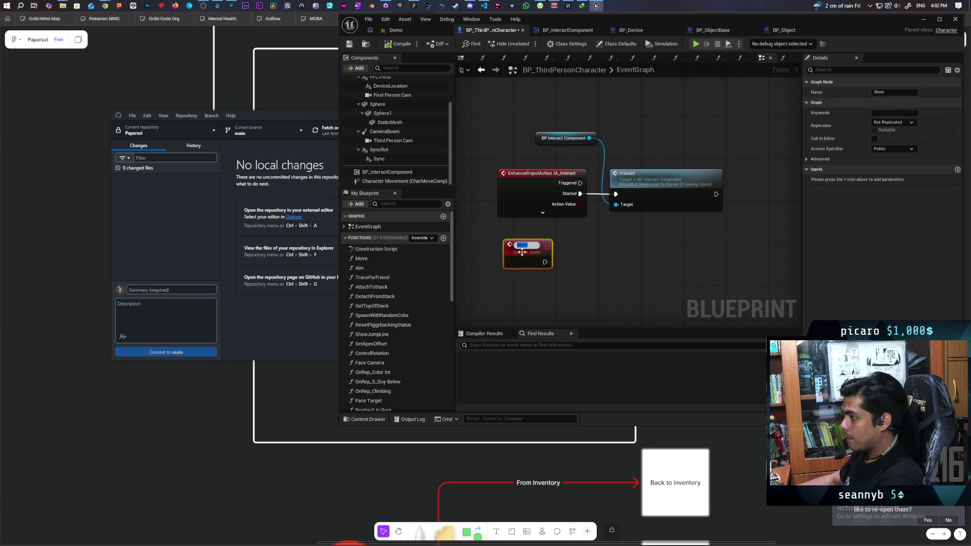
{"action": "type", "text": "Interact Confirmed"}
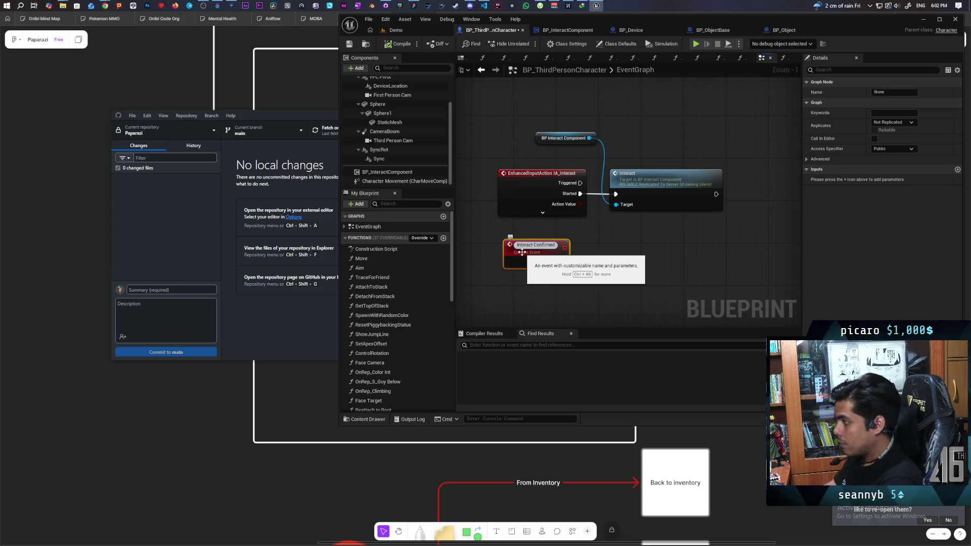
{"action": "left_click", "coordinate": [480, 188]}
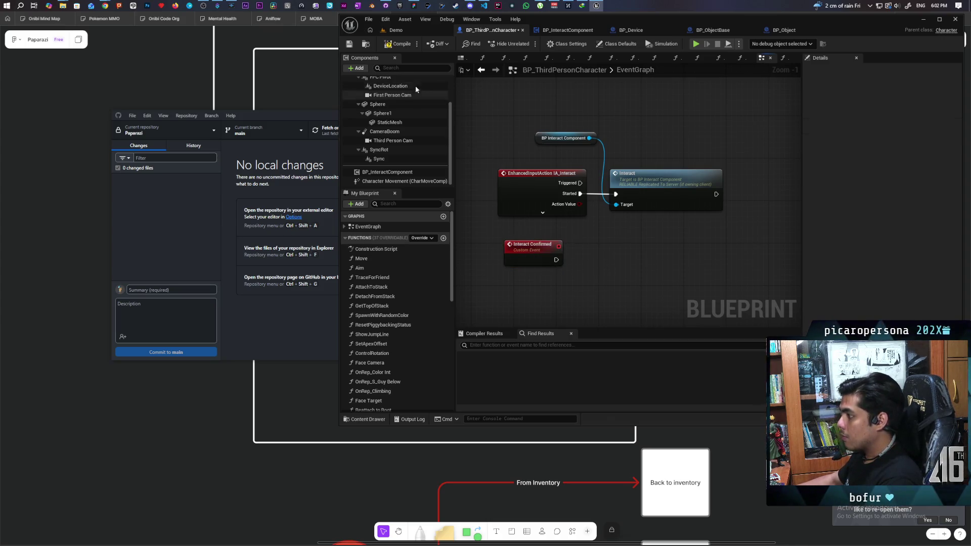
{"action": "left_click", "coordinate": [557, 30]}
{"action": "right_click", "coordinate": [512, 276]}
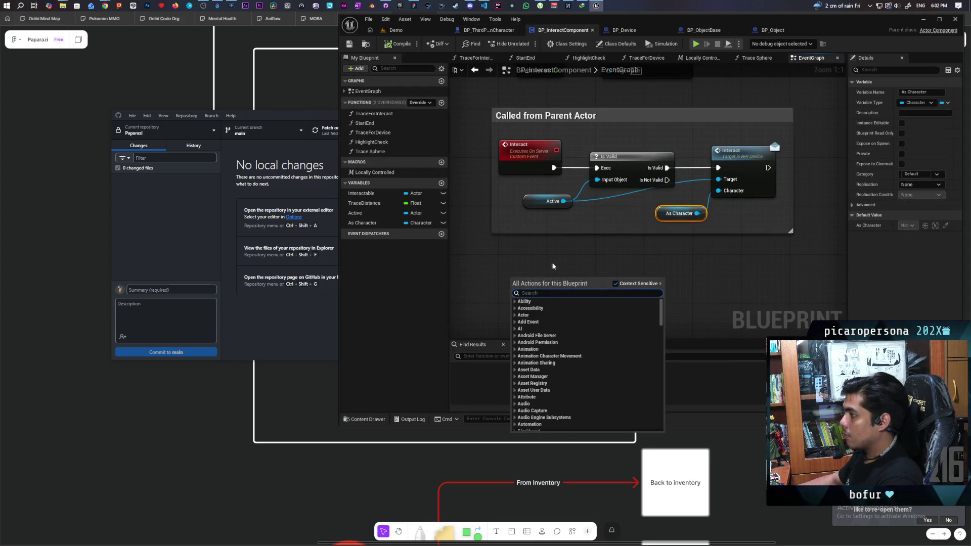
Add a custom event named Confirm Interact below the comment box in BP_InteractComponent.
{"action": "left_click", "coordinate": [509, 281]}
{"action": "left_click", "coordinate": [517, 273]}
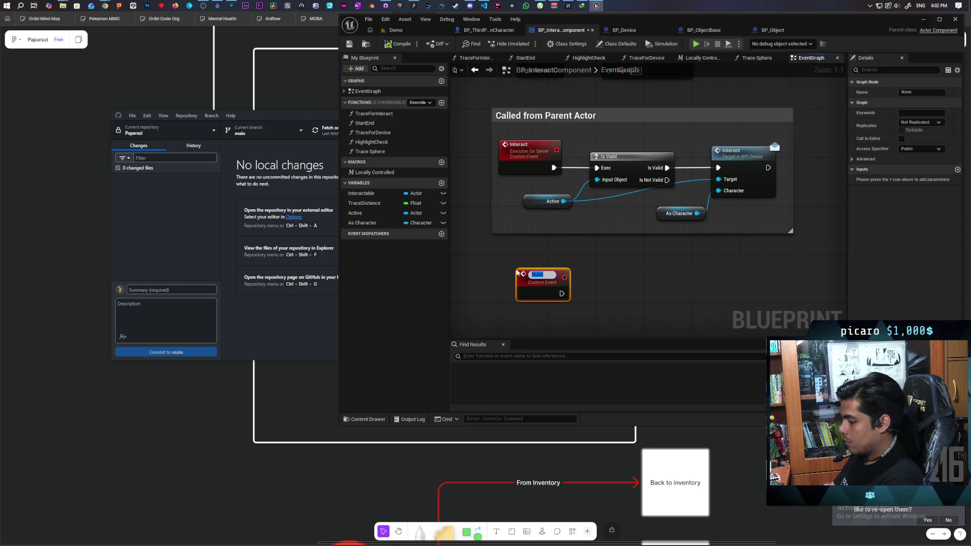
{"action": "type", "text": "Confirm"}
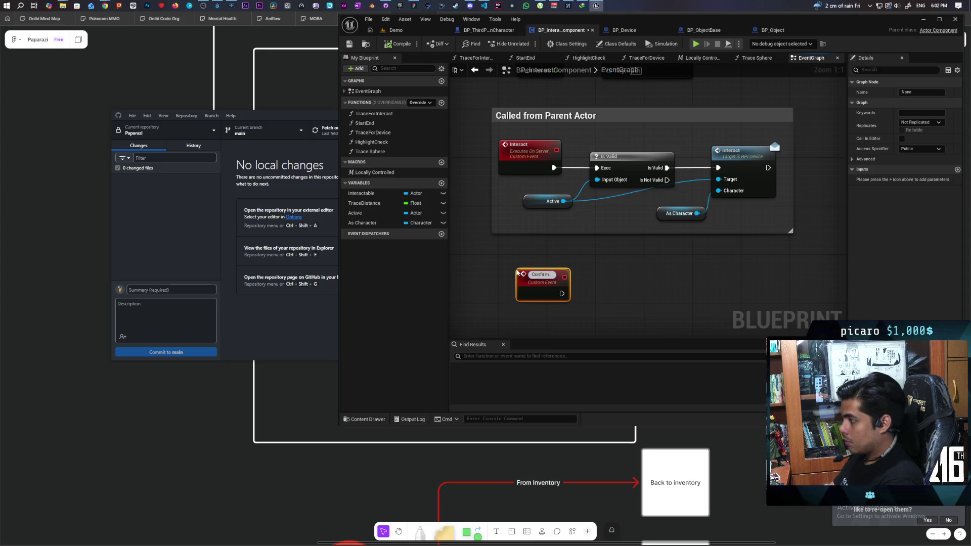
{"action": "type", "text": " Inte"}
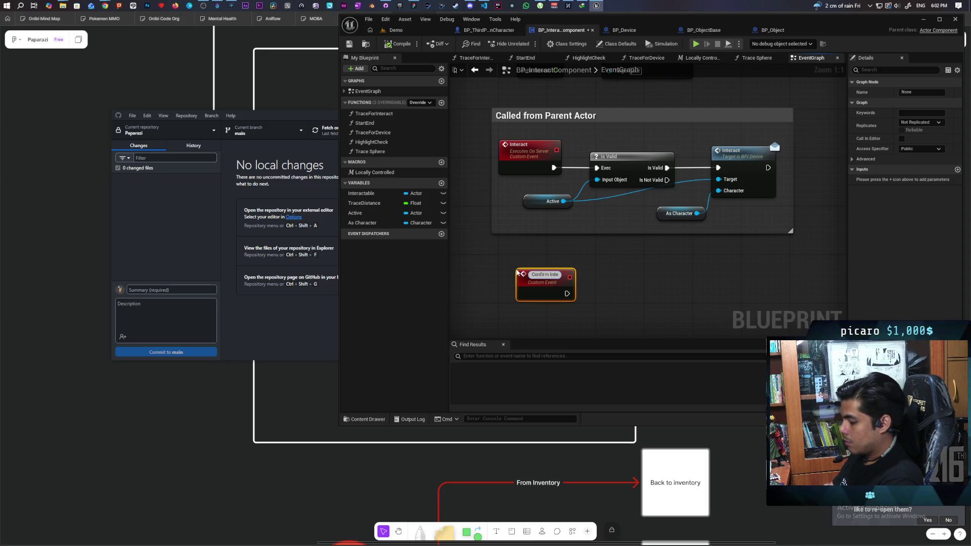
{"action": "type", "text": "ract"}
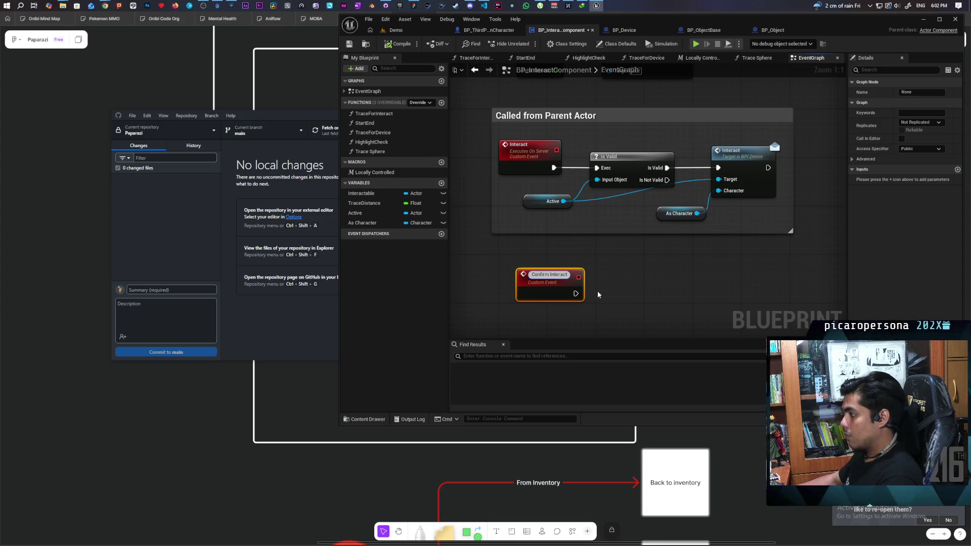
{"action": "left_click", "coordinate": [599, 297]}
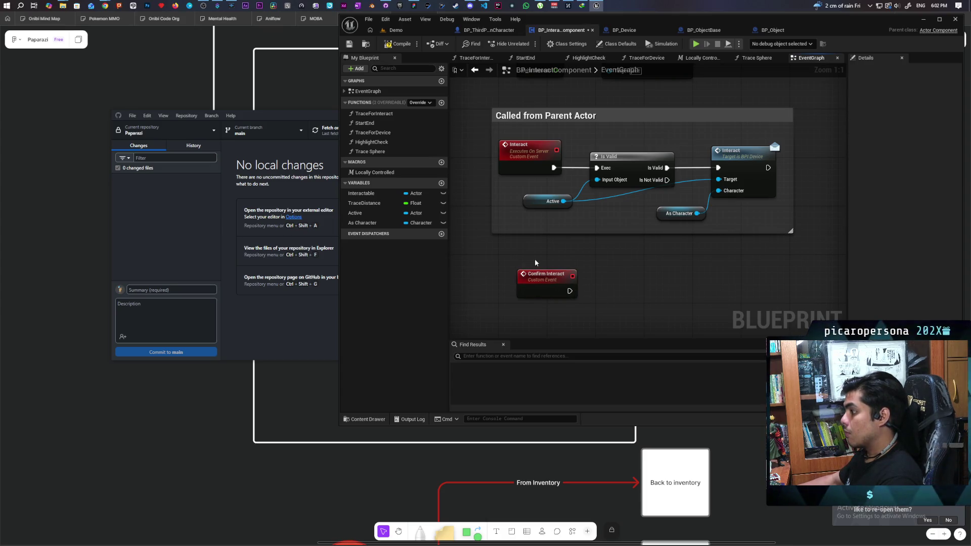
{"action": "left_click", "coordinate": [538, 283]}
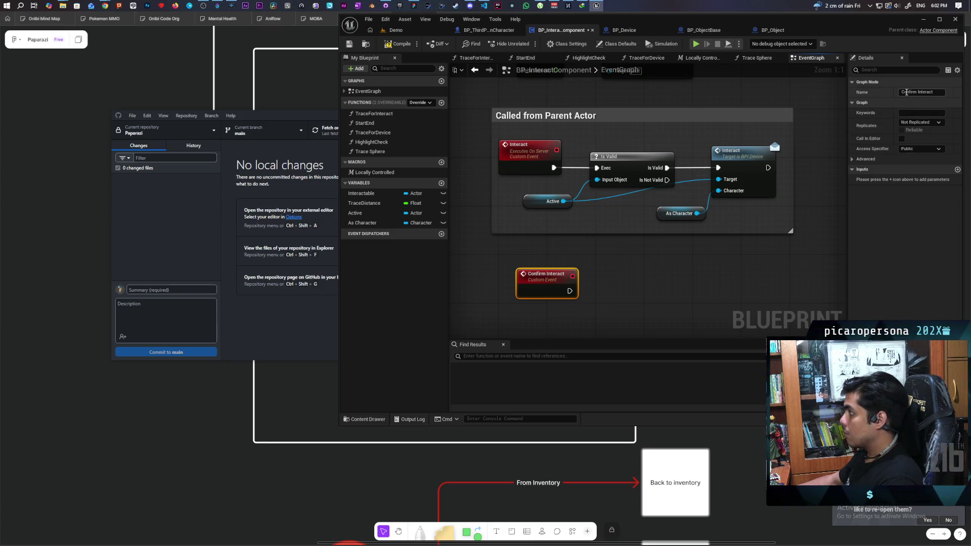
Rename the server Interact event to S Interact.
{"action": "left_click", "coordinate": [540, 147]}
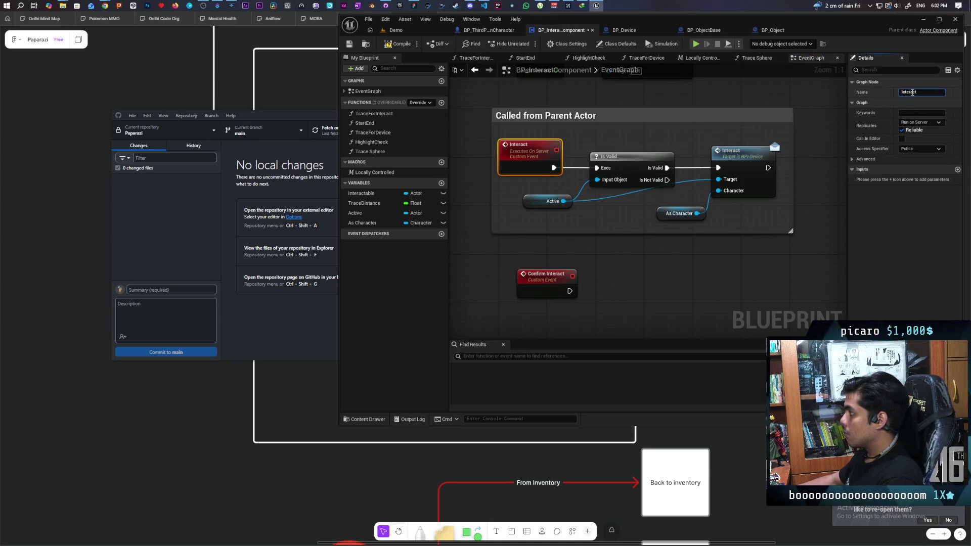
{"action": "left_click", "coordinate": [901, 93]}
{"action": "type", "text": "S"}
{"action": "left_click", "coordinate": [721, 278]}
Name the event C Confirm Interact, set it to Run on owning Client, and place it under the comment box.
{"action": "left_click", "coordinate": [529, 277]}
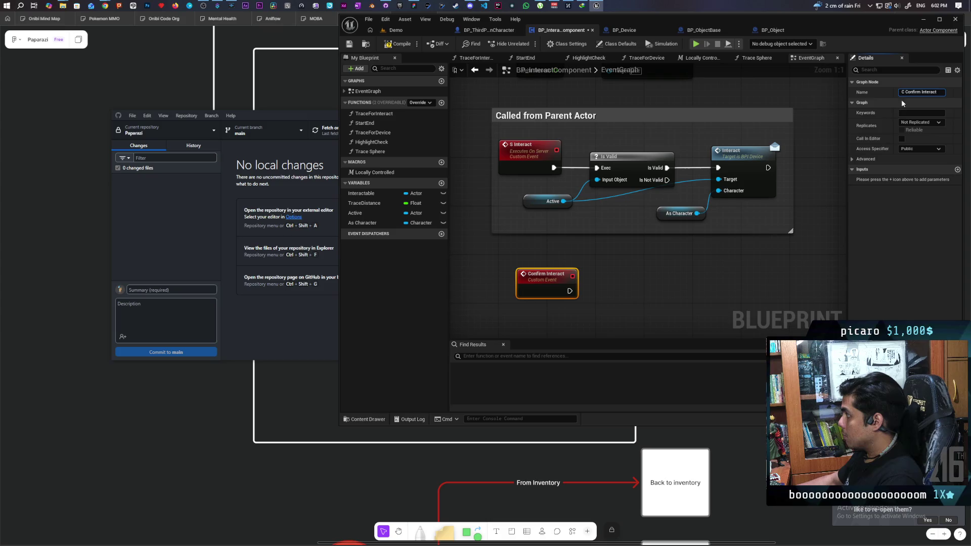
{"action": "key", "text": "Return"}
{"action": "left_click", "coordinate": [920, 122]}
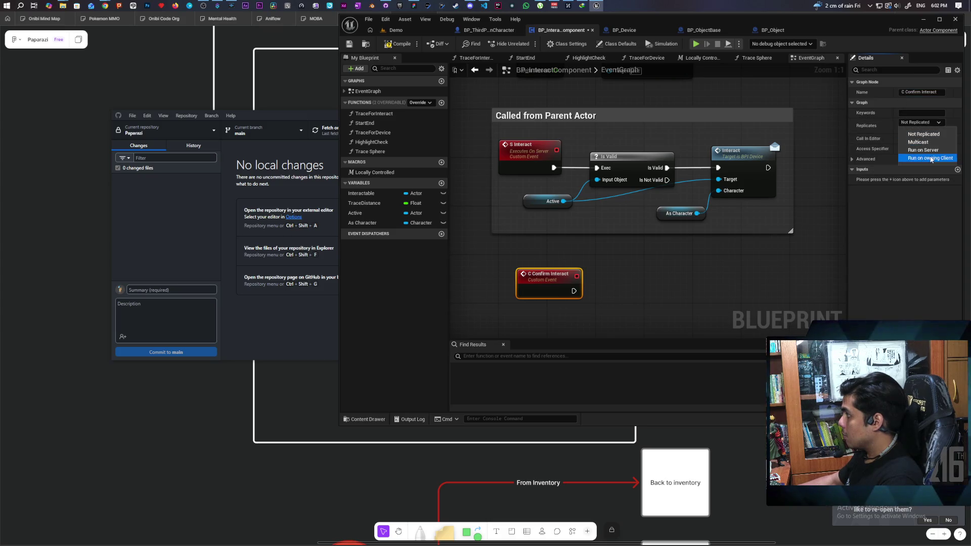
{"action": "left_click", "coordinate": [930, 158]}
{"action": "left_click", "coordinate": [715, 297]}
{"action": "left_click_drag", "start_coordinate": [560, 284], "coordinate": [542, 288]}
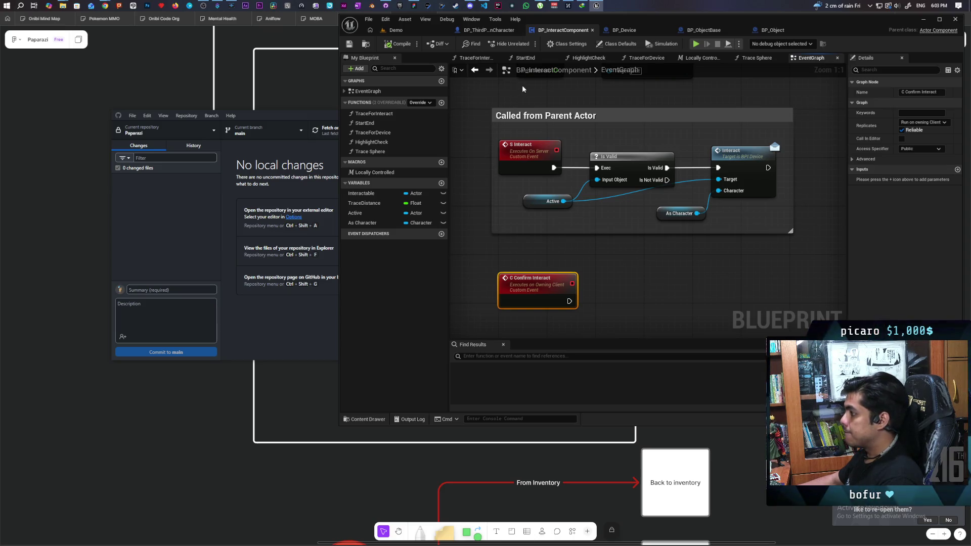
Have the character's Interact Confirmed call C Confirm Interact on BP Interact Component, then save.
{"action": "left_click", "coordinate": [488, 29]}
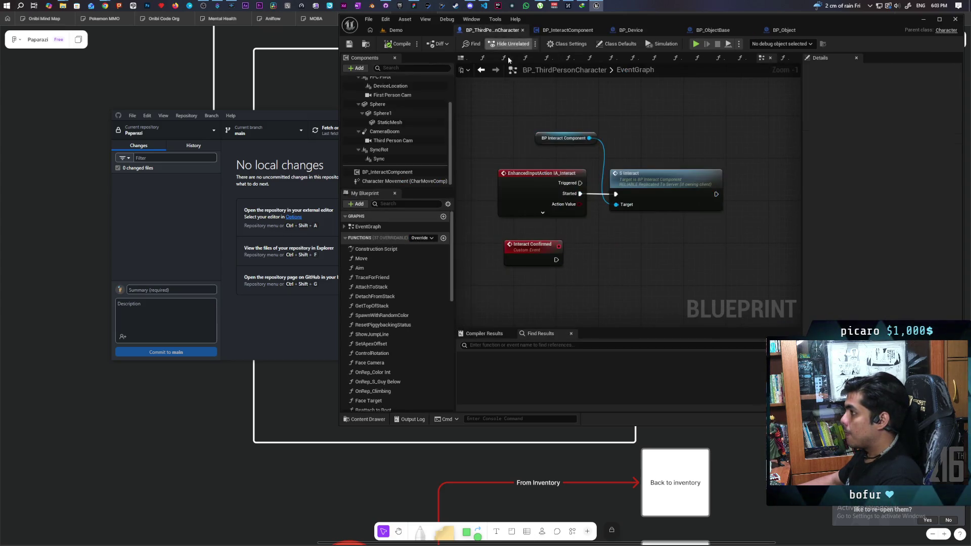
{"action": "left_click_drag", "start_coordinate": [589, 138], "coordinate": [595, 258]}
{"action": "type", "text": "c confirm"}
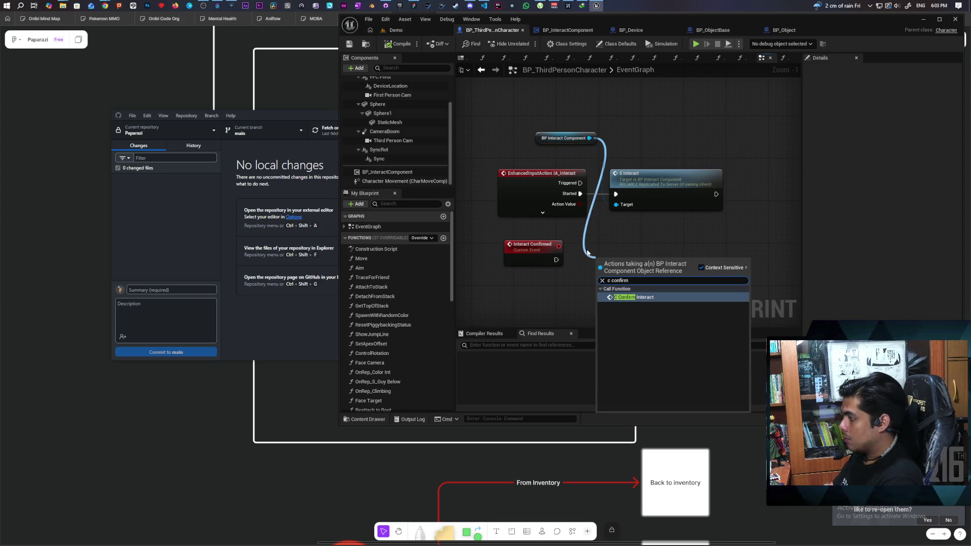
{"action": "key", "text": "Return"}
{"action": "mouse_move", "coordinate": [556, 260]}
{"action": "left_mouse_down"}
{"action": "mouse_move", "coordinate": [601, 279]}
{"action": "mouse_move", "coordinate": [619, 259]}
{"action": "left_mouse_up"}
{"action": "left_click", "coordinate": [530, 244], "text": "shift"}
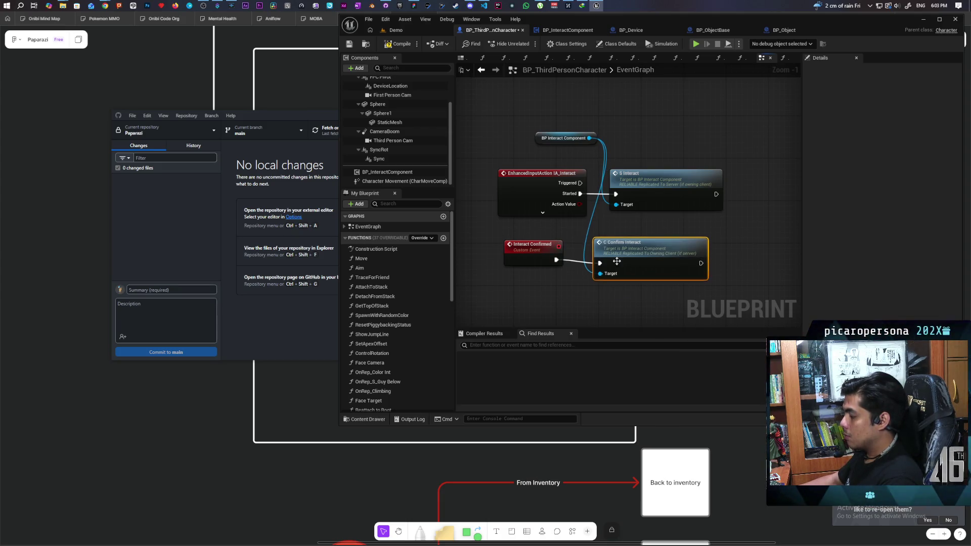
{"action": "left_click", "coordinate": [527, 299]}
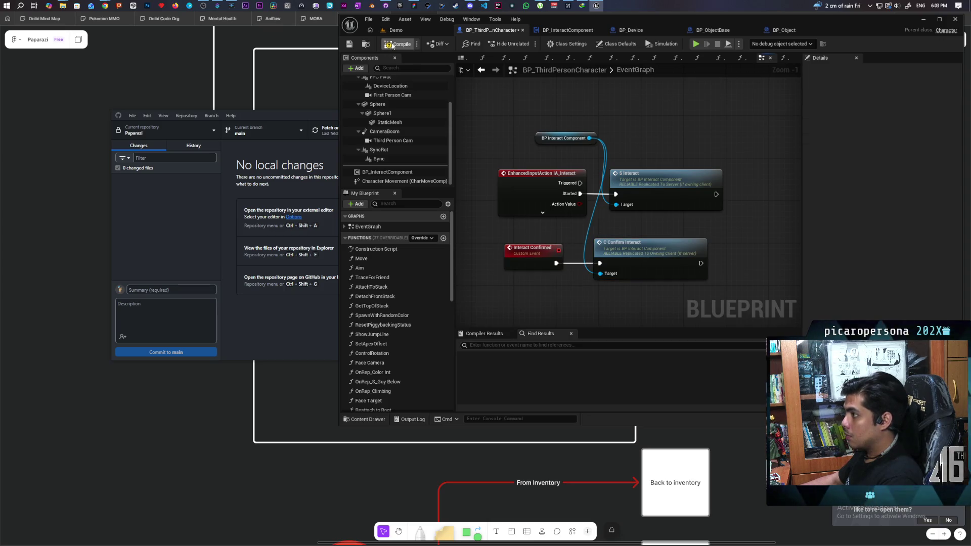
{"action": "key", "text": "ctrl+s"}
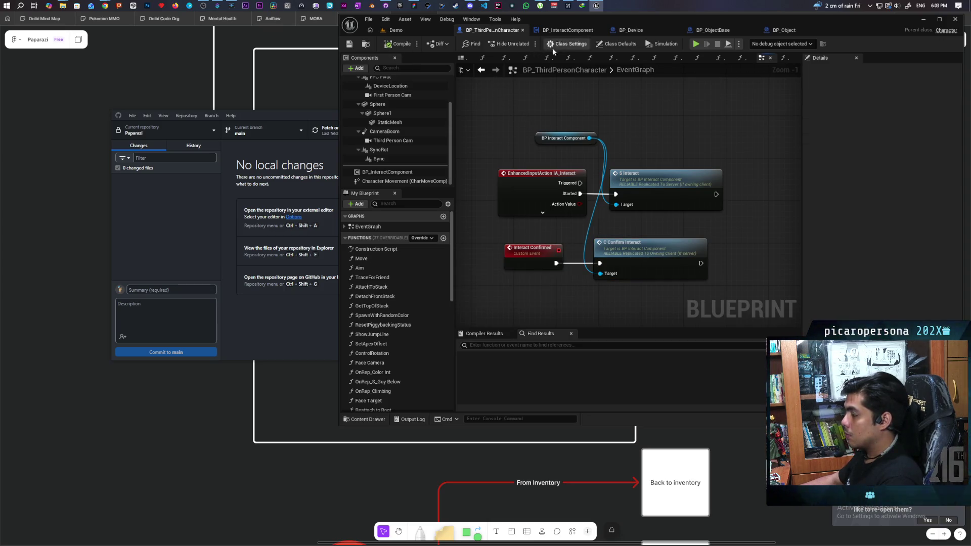
{"action": "left_click", "coordinate": [556, 31]}
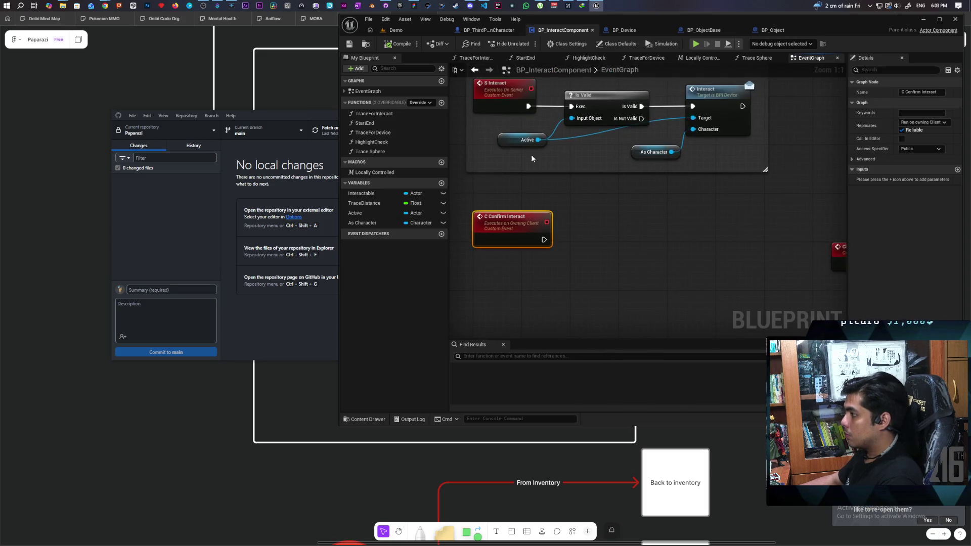
Paste copies of the Active and Is Valid nodes beside C Confirm Interact, wire its exec into Is Valid, and save.
{"action": "left_click_drag", "start_coordinate": [531, 147], "coordinate": [587, 101]}
{"action": "key", "text": "ctrl+c"}
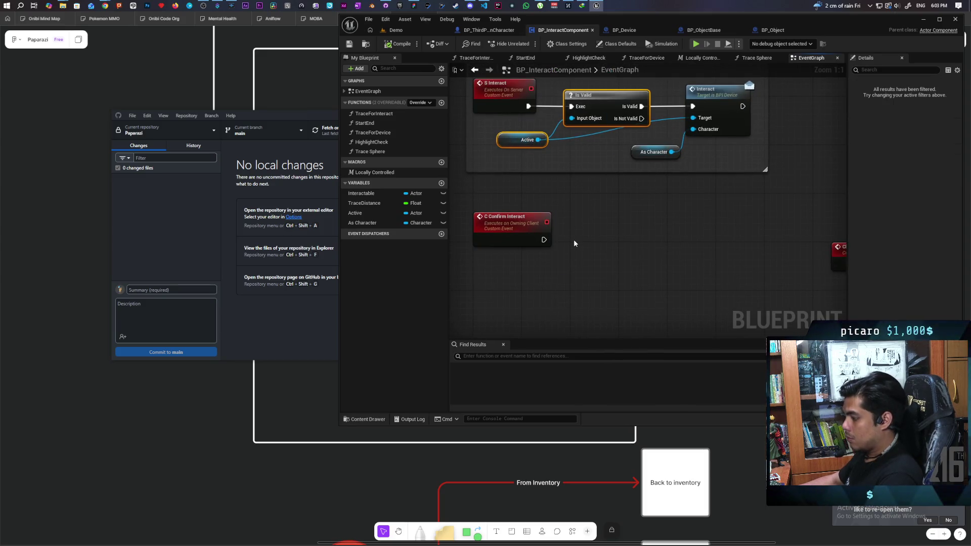
{"action": "key", "text": "ctrl+v"}
{"action": "left_click_drag", "start_coordinate": [544, 240], "coordinate": [624, 231]}
{"action": "left_click", "coordinate": [602, 202]}
{"action": "key", "text": "ctrl+s"}
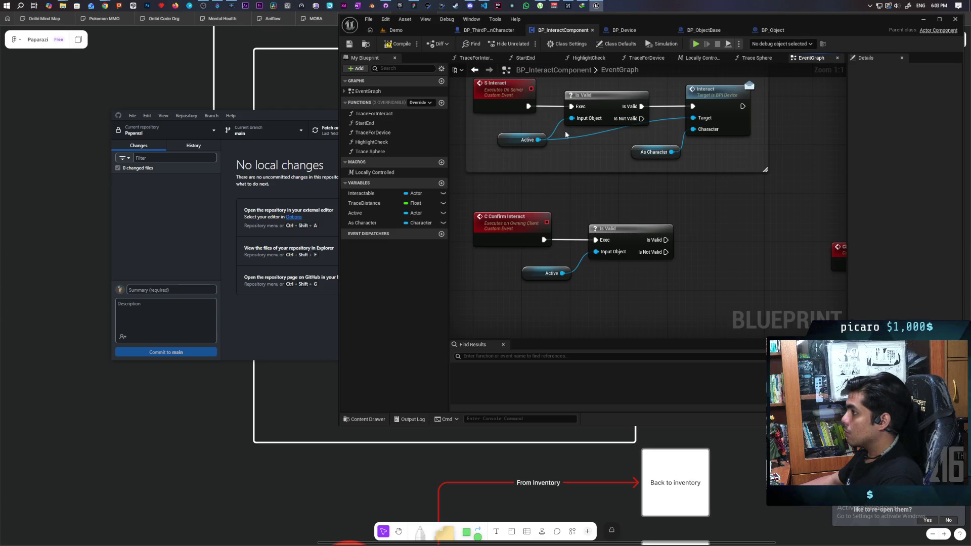
{"action": "double_click", "coordinate": [723, 96]}
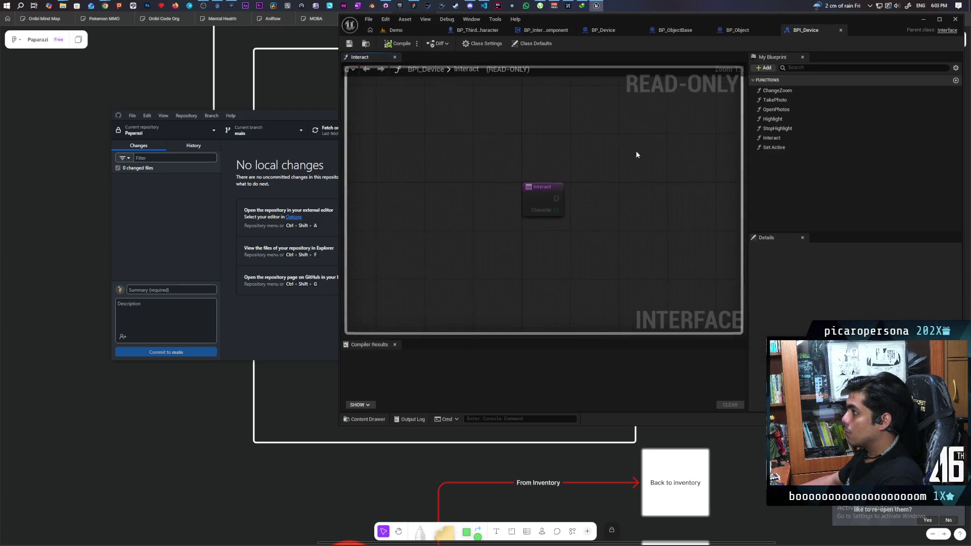
Add a new function named Interact Confirmed to BPI_Device and compile the interface.
{"action": "left_click", "coordinate": [764, 68]}
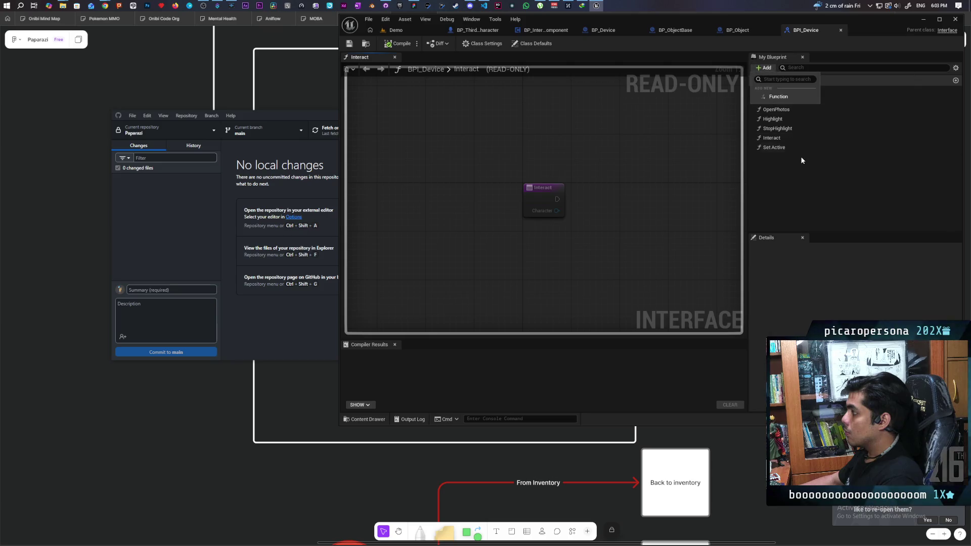
{"action": "left_click", "coordinate": [780, 97]}
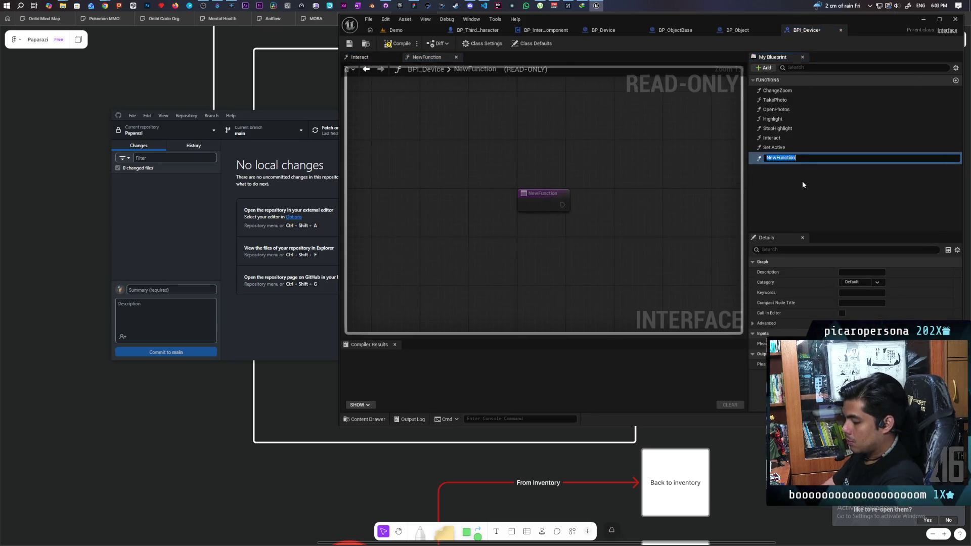
{"action": "type", "text": "Interact"}
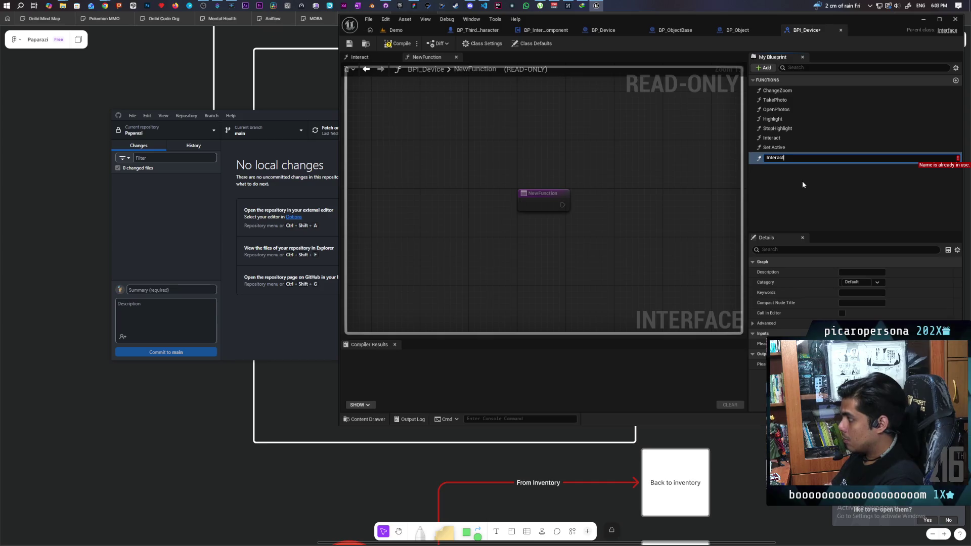
{"action": "type", "text": " Confirm"}
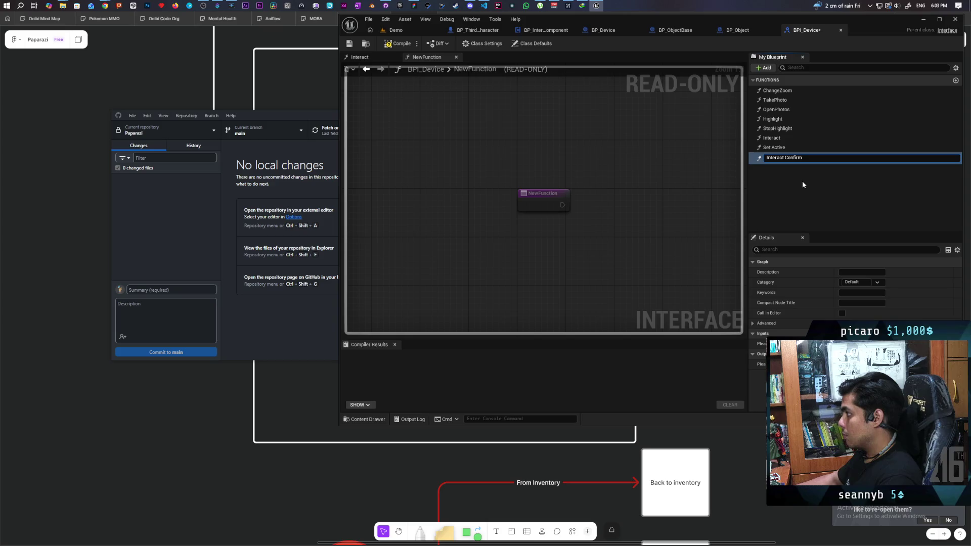
{"action": "type", "text": "ed"}
{"action": "key", "text": "Return"}
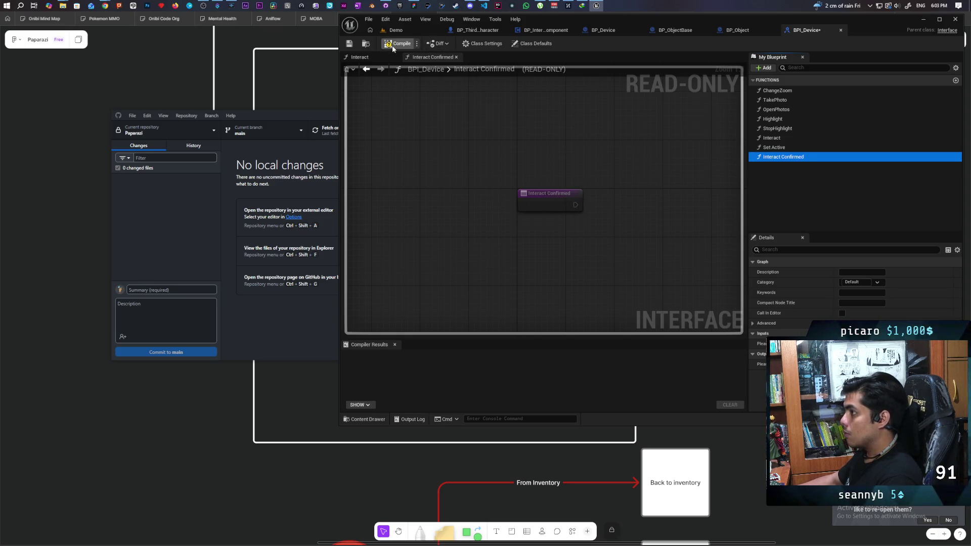
{"action": "key", "text": "F7"}
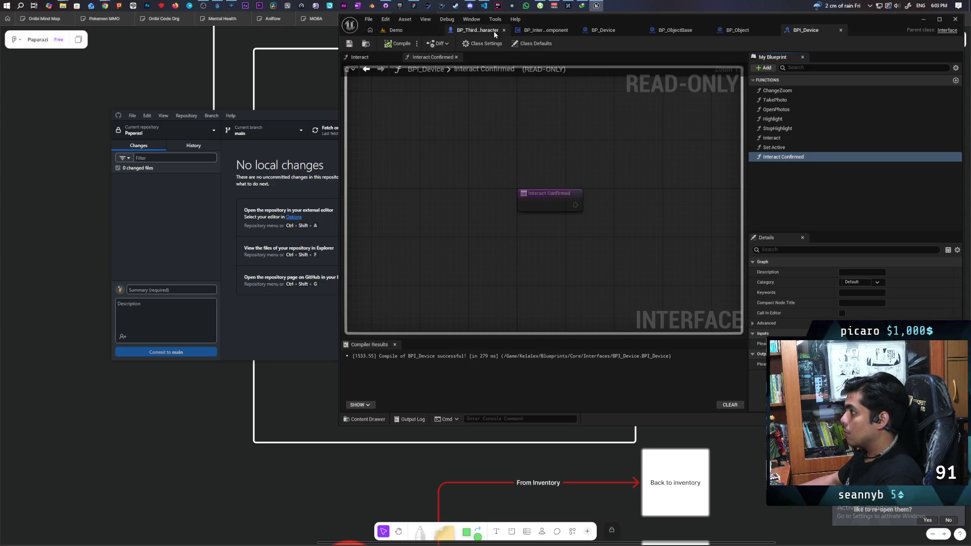
{"action": "left_click", "coordinate": [472, 30]}
Call Interact Confirmed (Message) on Active after C Confirm Interact's Is Valid check passes.
{"action": "left_click", "coordinate": [543, 30]}
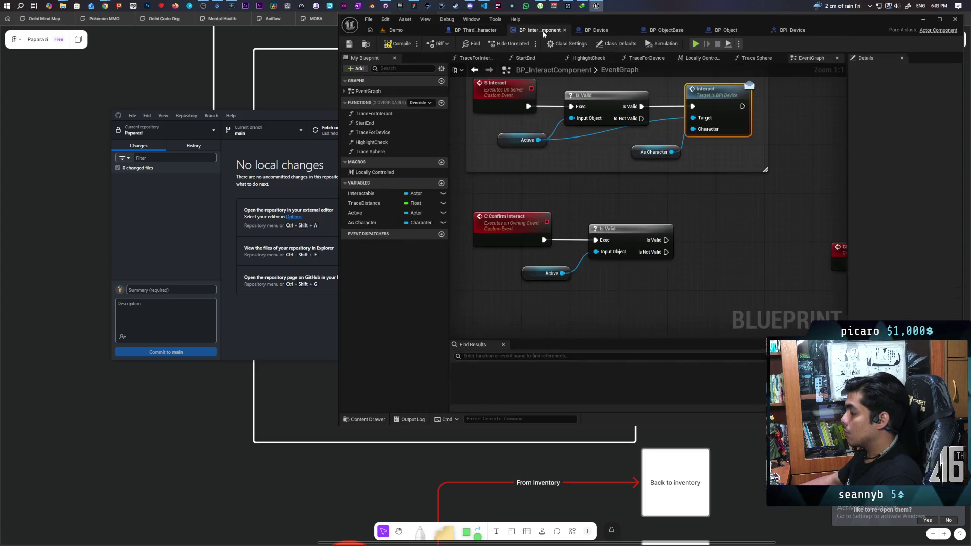
{"action": "left_click_drag", "start_coordinate": [561, 273], "coordinate": [649, 283]}
{"action": "type", "text": "interact confir"}
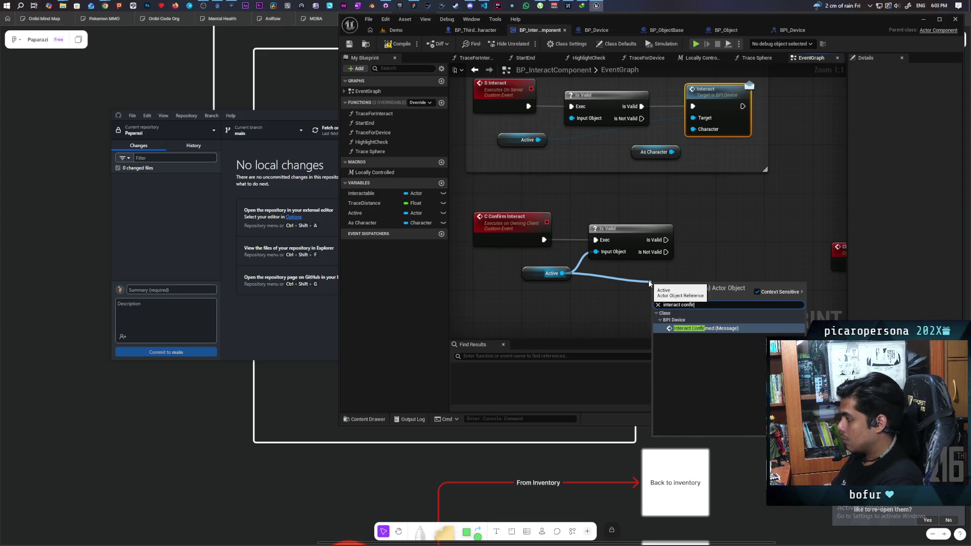
{"action": "key", "text": "Return"}
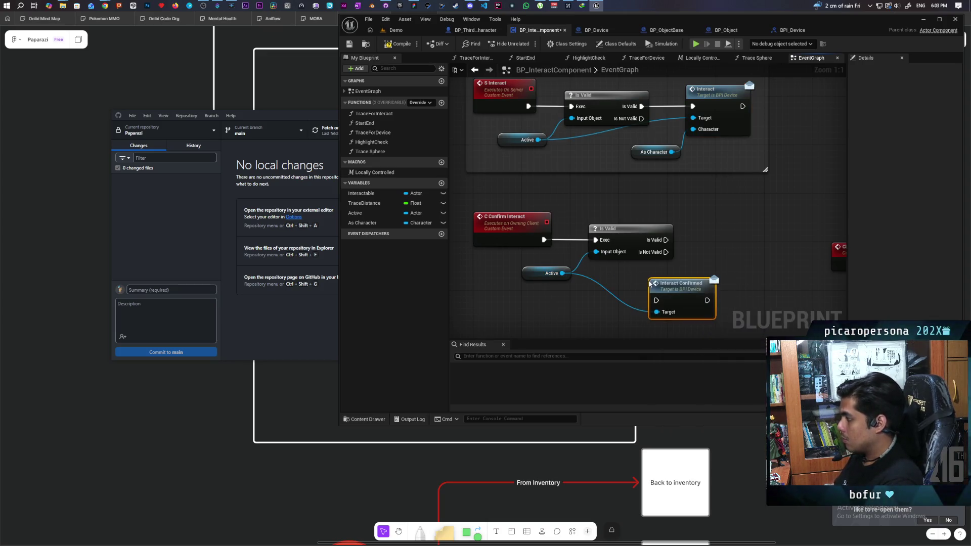
{"action": "mouse_move", "coordinate": [681, 308]}
{"action": "left_mouse_down"}
{"action": "mouse_move", "coordinate": [717, 253]}
{"action": "mouse_move", "coordinate": [692, 246]}
{"action": "mouse_move", "coordinate": [707, 240]}
{"action": "left_mouse_up"}
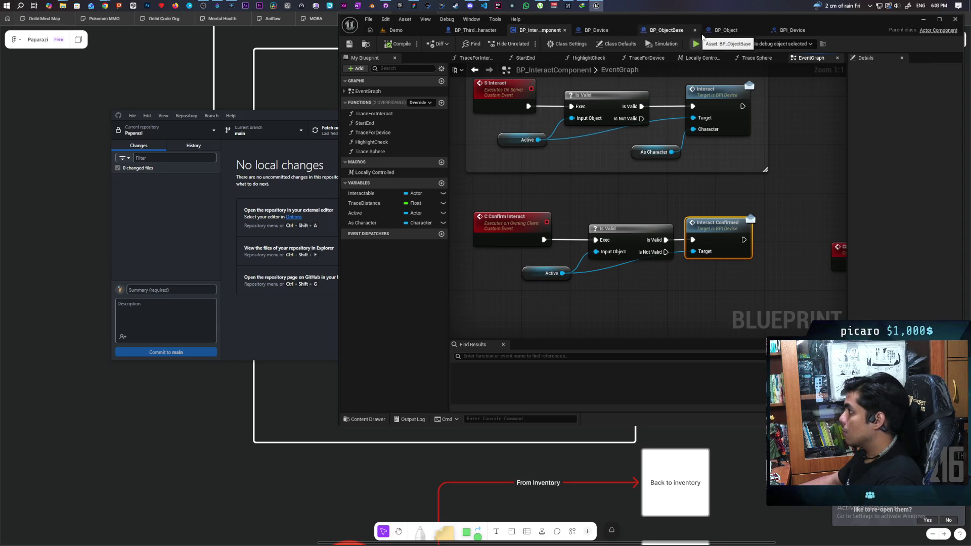
{"action": "left_click", "coordinate": [727, 30]}
Add Event Interact Confirmed to BP_Object from its Interfaces list.
{"action": "scroll", "coordinate": [657, 235], "scroll_direction": "down", "scroll_amount": 5}
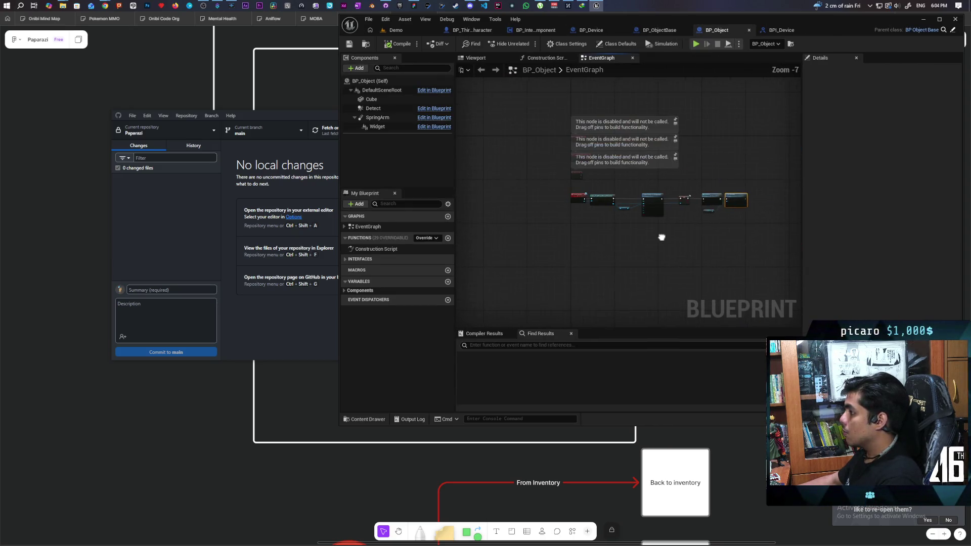
{"action": "left_click", "coordinate": [376, 259]}
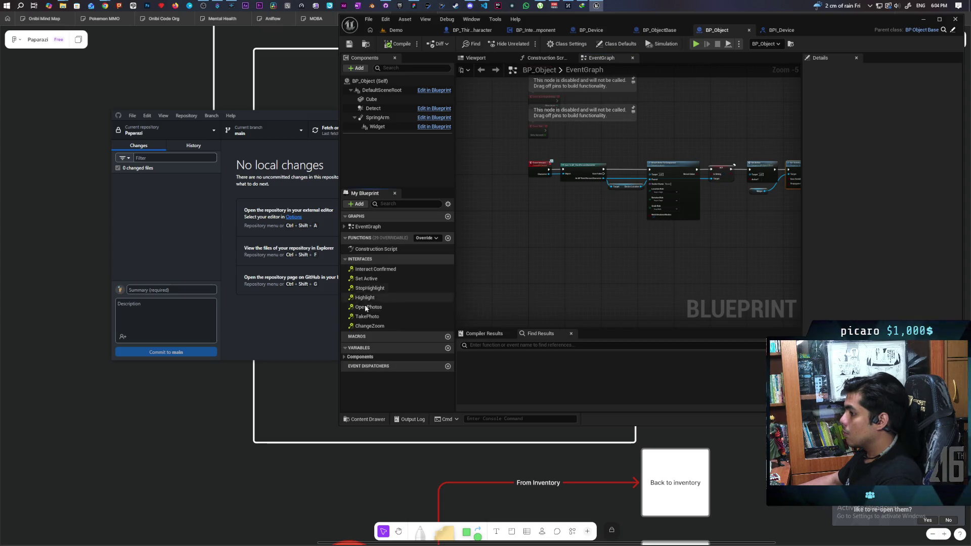
{"action": "double_click", "coordinate": [388, 271]}
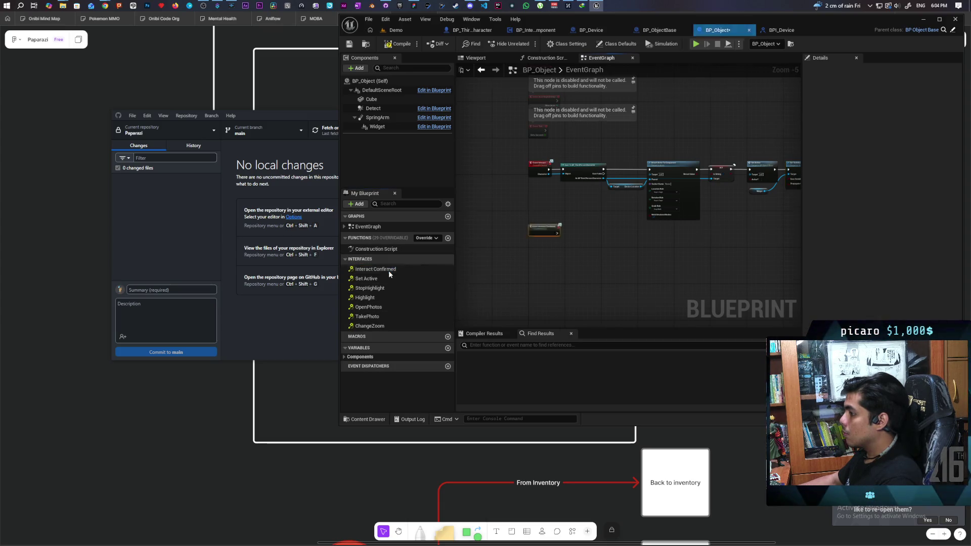
Move the Set Active, Set Visibility and Widget nodes beside the new event, wire it into Set Active, and compile.
{"action": "scroll", "coordinate": [589, 277], "scroll_direction": "up", "scroll_amount": 2}
{"action": "mouse_move", "coordinate": [730, 232]}
{"action": "left_mouse_down"}
{"action": "mouse_move", "coordinate": [667, 251]}
{"action": "mouse_move", "coordinate": [721, 202]}
{"action": "mouse_move", "coordinate": [684, 211]}
{"action": "left_mouse_up"}
{"action": "scroll", "coordinate": [664, 255], "scroll_direction": "down", "scroll_amount": 1}
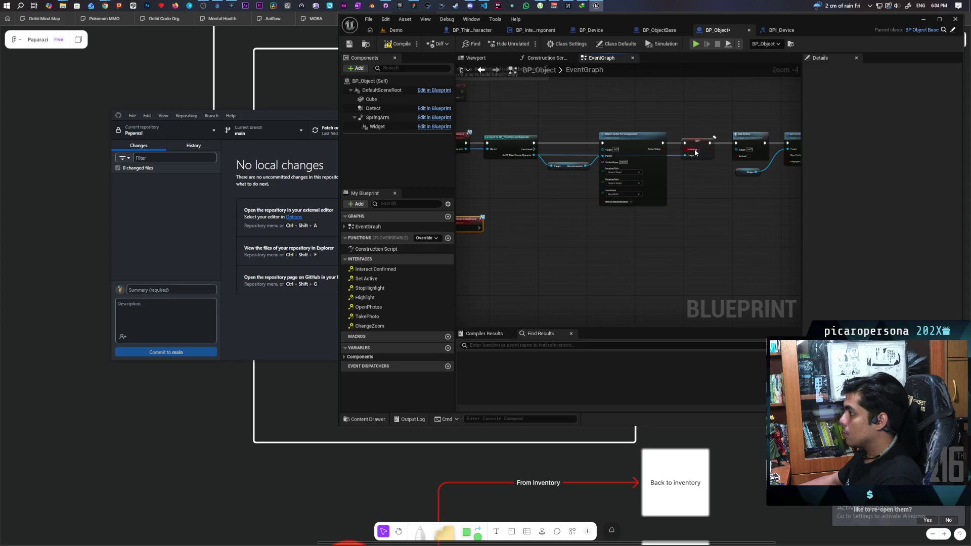
{"action": "scroll", "coordinate": [572, 175], "scroll_direction": "up", "scroll_amount": 1}
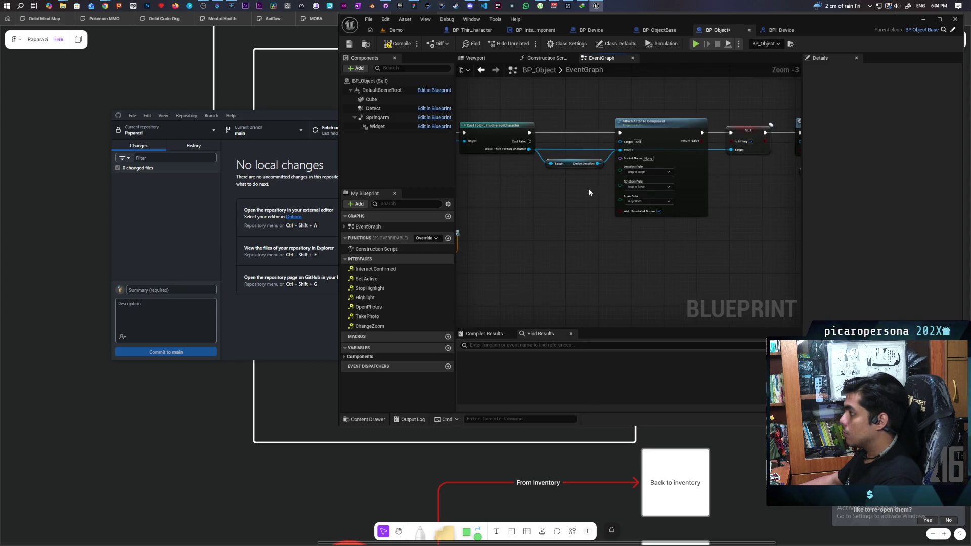
{"action": "scroll", "coordinate": [657, 202], "scroll_direction": "down", "scroll_amount": 1}
{"action": "left_click_drag", "start_coordinate": [656, 202], "coordinate": [587, 212]}
{"action": "scroll", "coordinate": [654, 208], "scroll_direction": "up", "scroll_amount": 1}
{"action": "left_click_drag", "start_coordinate": [654, 208], "coordinate": [614, 210]}
{"action": "left_click_drag", "start_coordinate": [666, 140], "coordinate": [799, 197]}
{"action": "left_click_drag", "start_coordinate": [679, 156], "coordinate": [650, 249]}
{"action": "left_click_drag", "start_coordinate": [527, 251], "coordinate": [716, 201]}
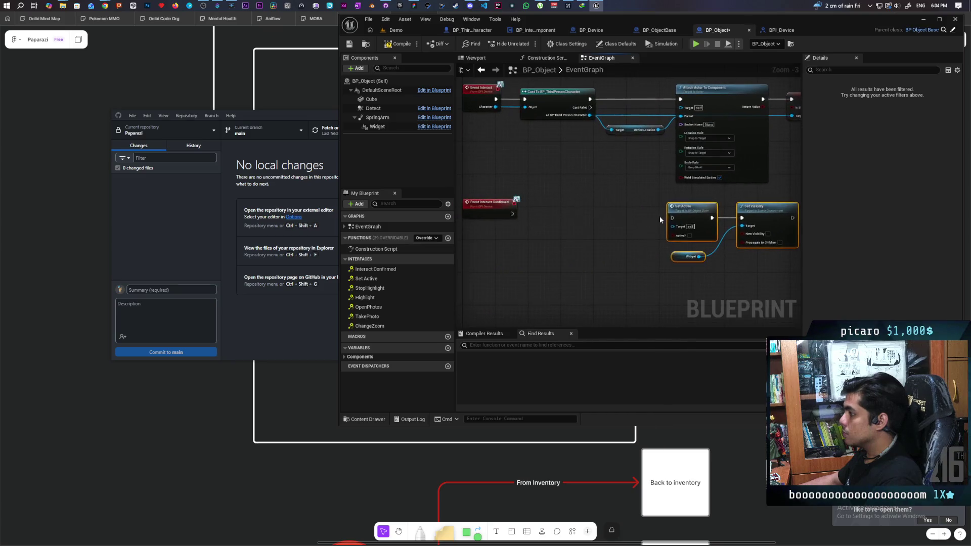
{"action": "mouse_move", "coordinate": [659, 222]}
{"action": "left_mouse_down"}
{"action": "mouse_move", "coordinate": [525, 219]}
{"action": "mouse_move", "coordinate": [539, 214]}
{"action": "left_mouse_up"}
{"action": "left_click", "coordinate": [405, 45]}
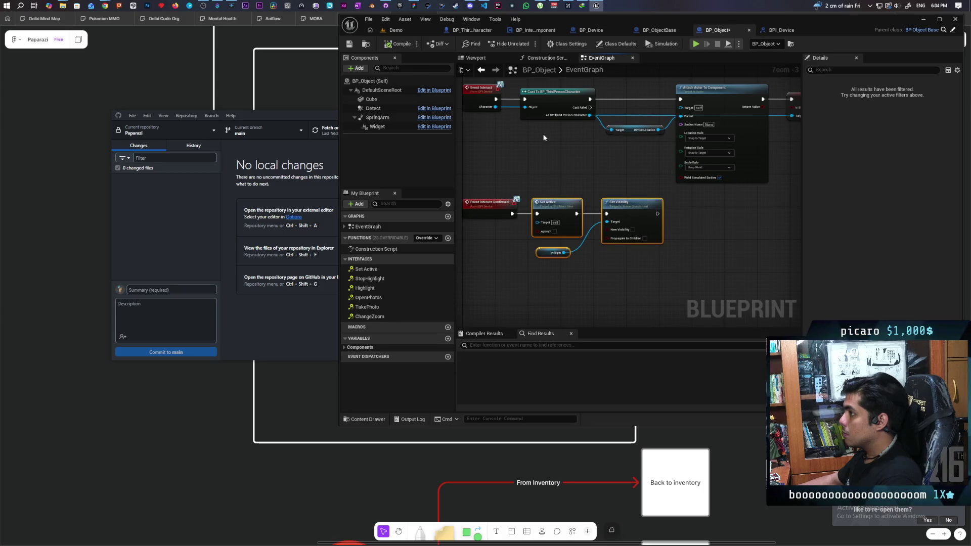
{"action": "left_click", "coordinate": [396, 30]}
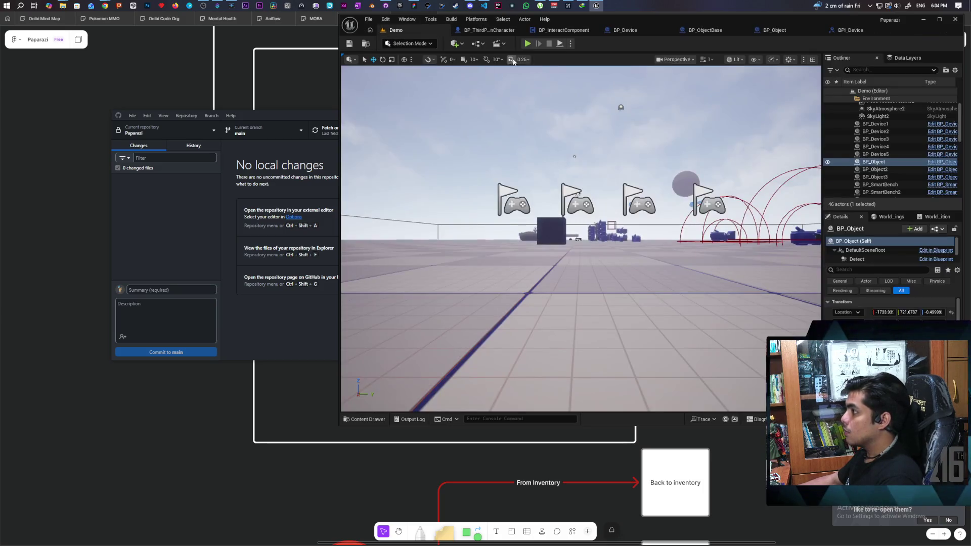
{"action": "left_click", "coordinate": [528, 45]}
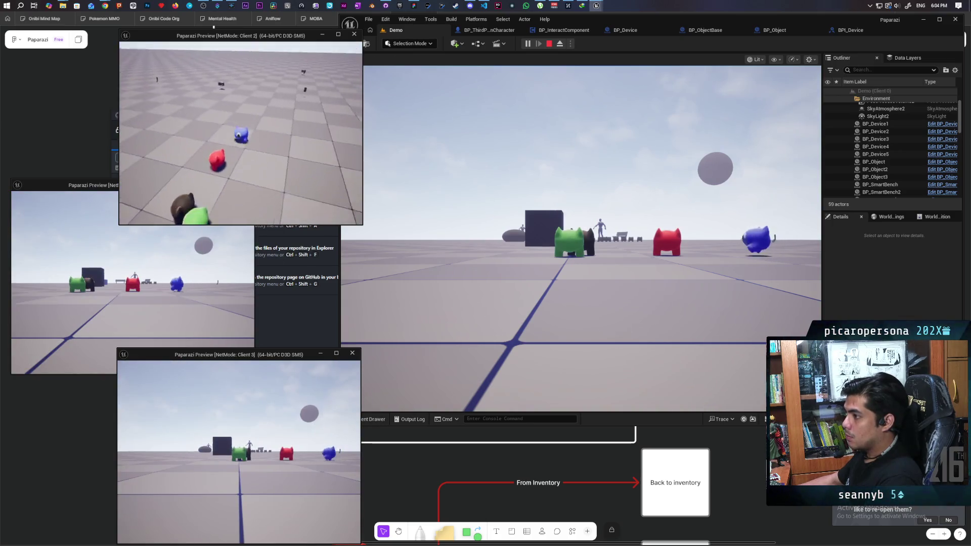
{"action": "key", "text": "w"}
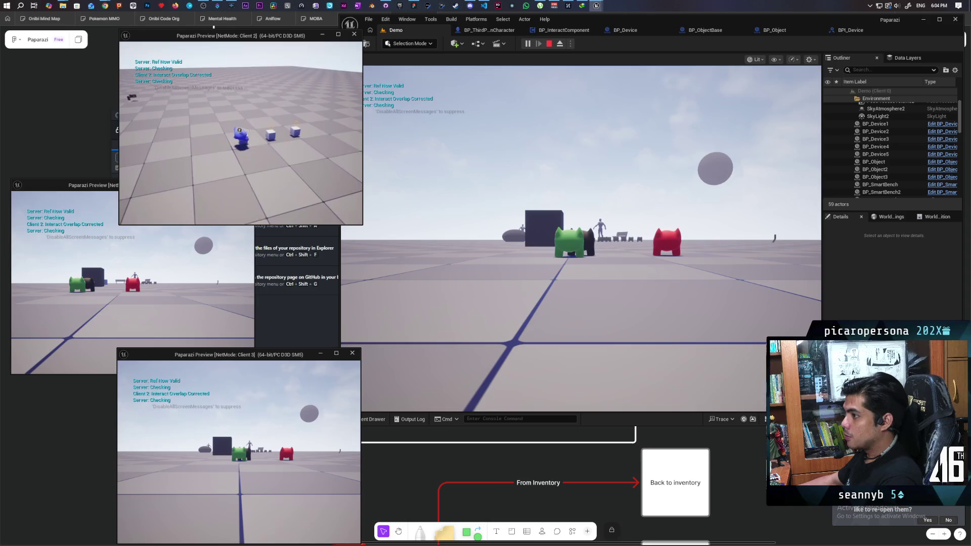
{"action": "key", "text": "w"}
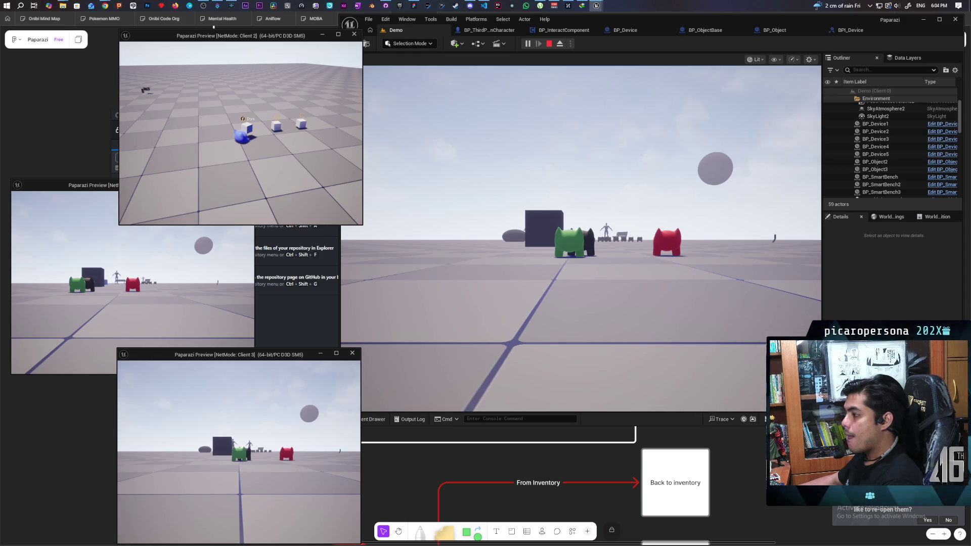
{"action": "left_click", "coordinate": [527, 171]}
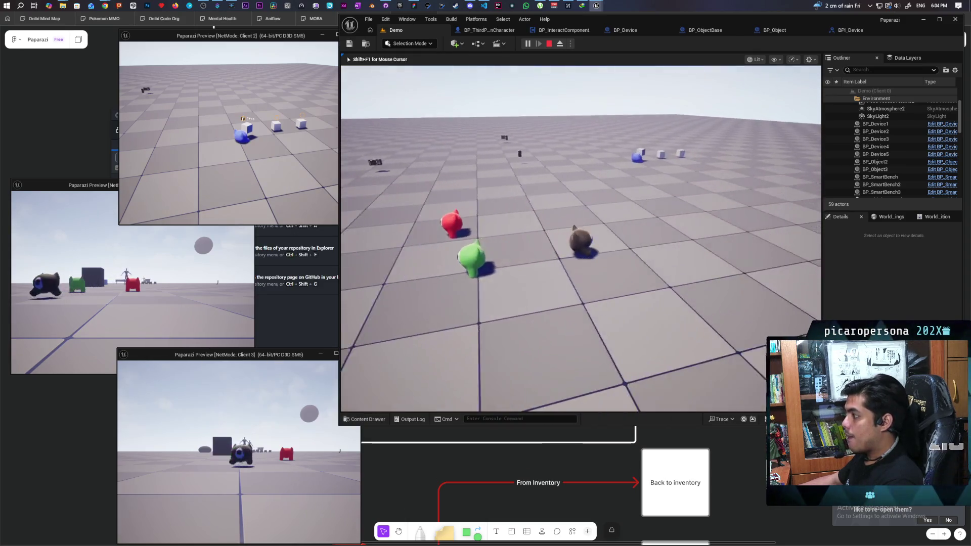
{"action": "key", "text": "w"}
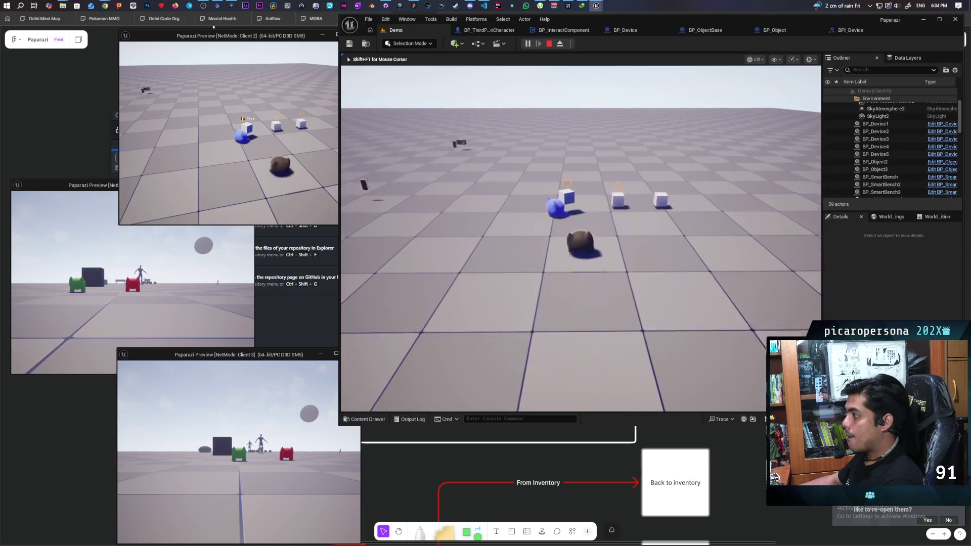
{"action": "key", "text": "w"}
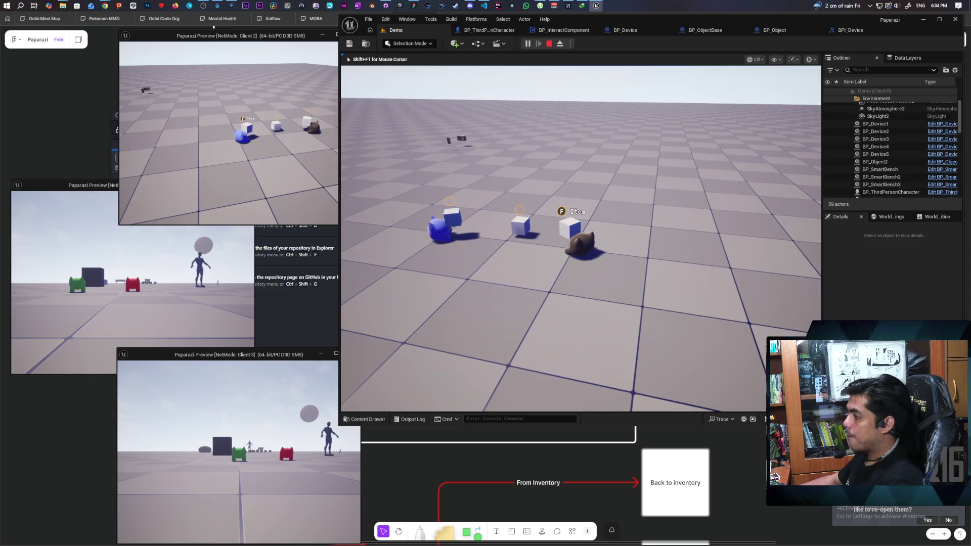
{"action": "key", "text": "Escape"}
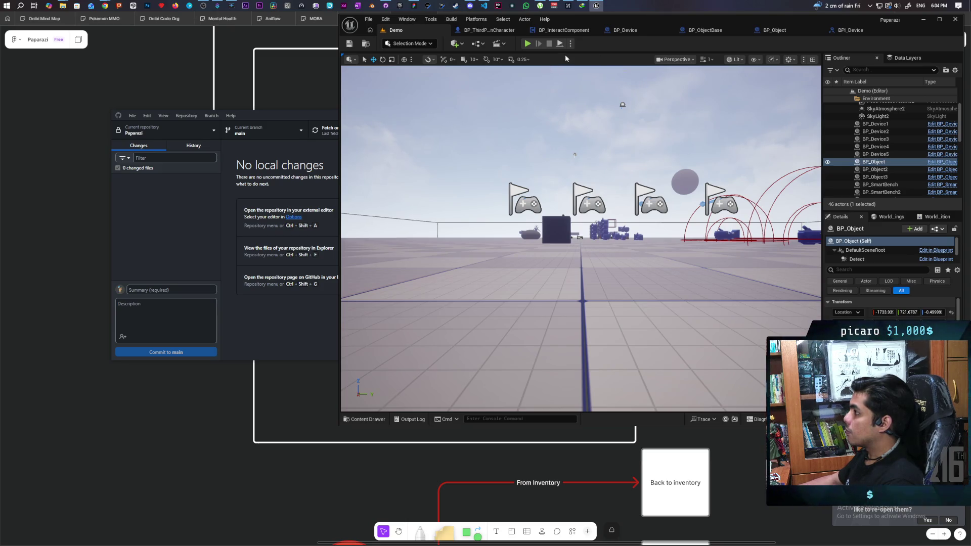
{"action": "left_click", "coordinate": [487, 30]}
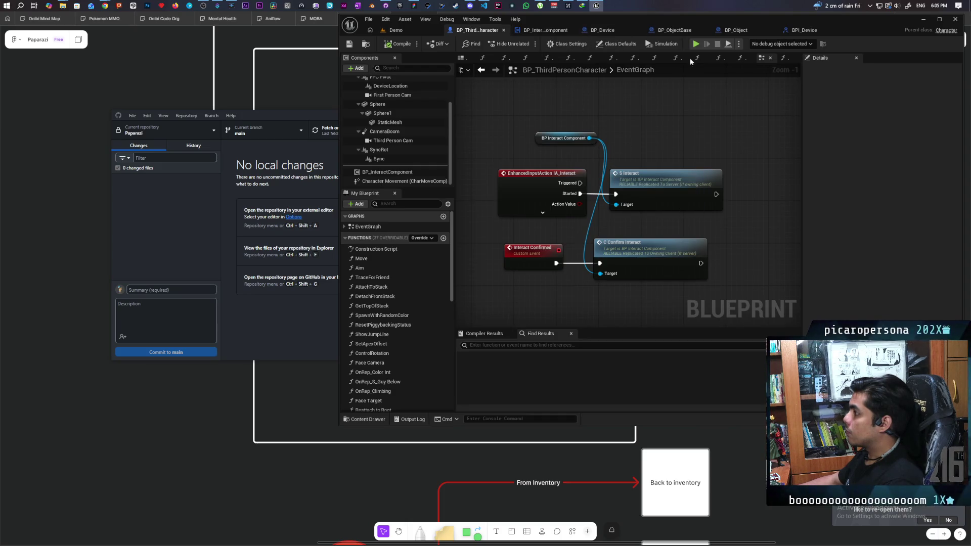
Nudge BP_Object's Interact Confirmed event and its node chain down slightly.
{"action": "left_click", "coordinate": [733, 30]}
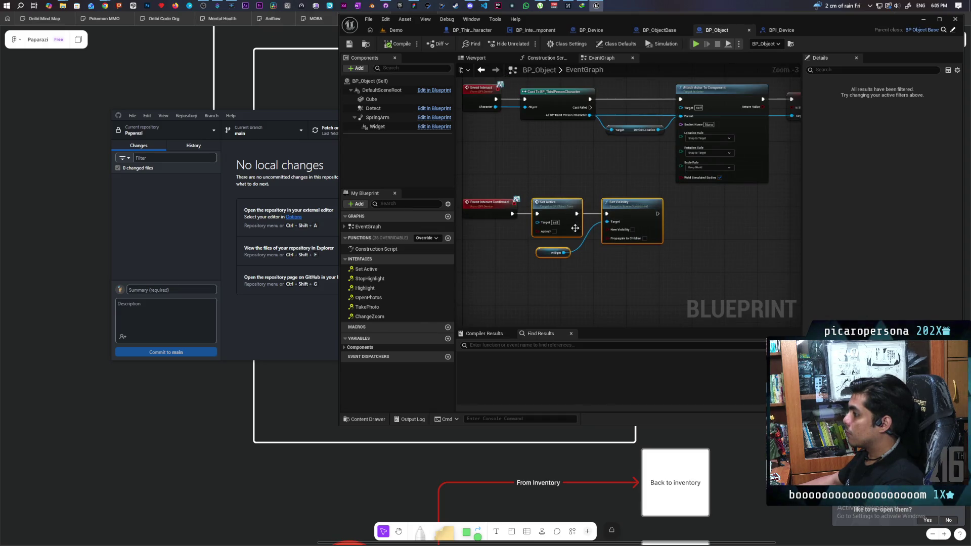
{"action": "scroll", "coordinate": [697, 219], "scroll_direction": "down", "scroll_amount": 1}
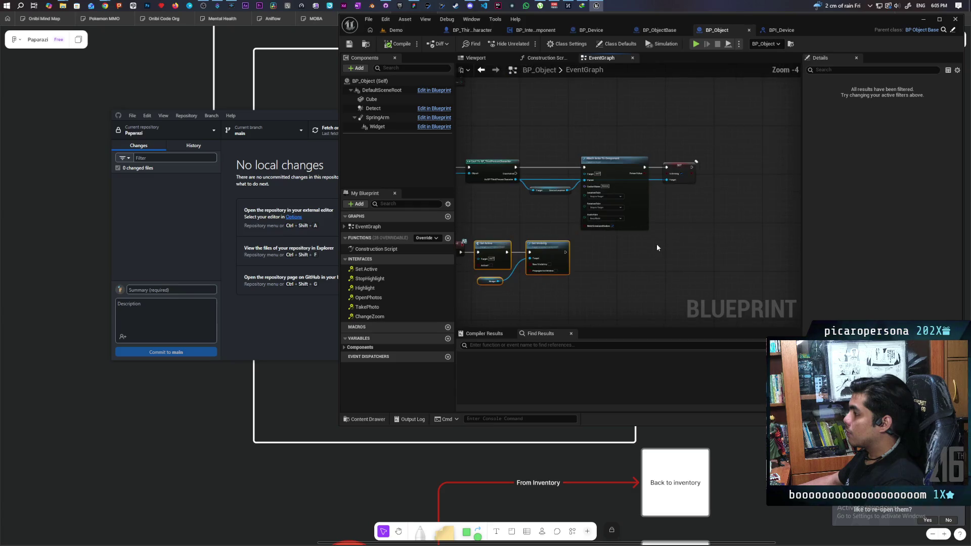
{"action": "left_click_drag", "start_coordinate": [657, 245], "coordinate": [718, 219]}
{"action": "left_click_drag", "start_coordinate": [542, 183], "coordinate": [652, 242]}
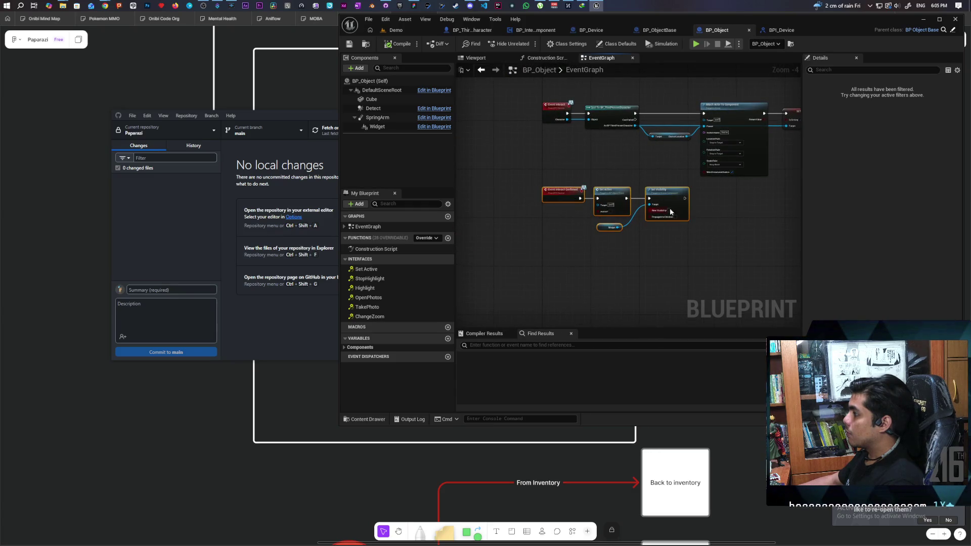
{"action": "left_click_drag", "start_coordinate": [662, 201], "coordinate": [660, 208]}
{"action": "left_click", "coordinate": [644, 189]}
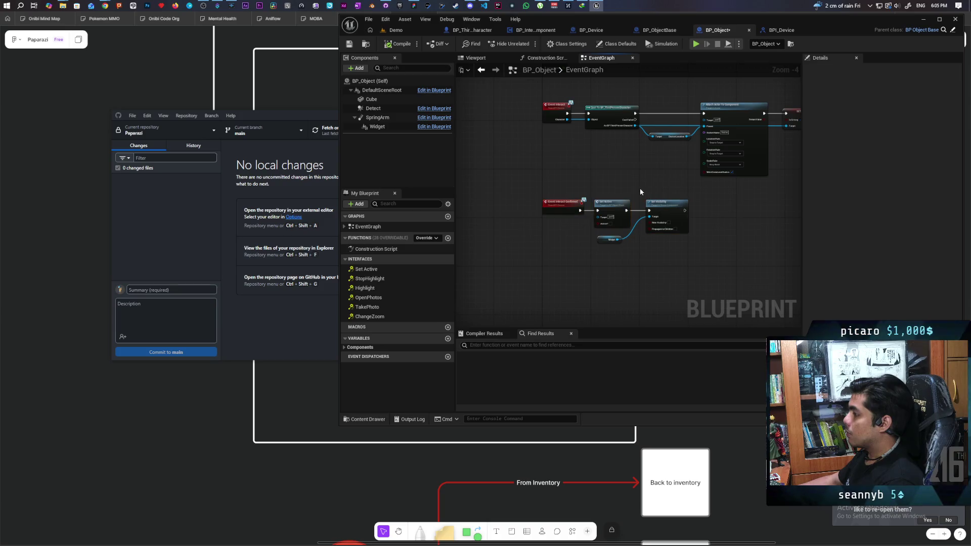
Start another three-client multiplayer playtest of the Demo level.
{"action": "scroll", "coordinate": [608, 191], "scroll_direction": "up", "scroll_amount": 2}
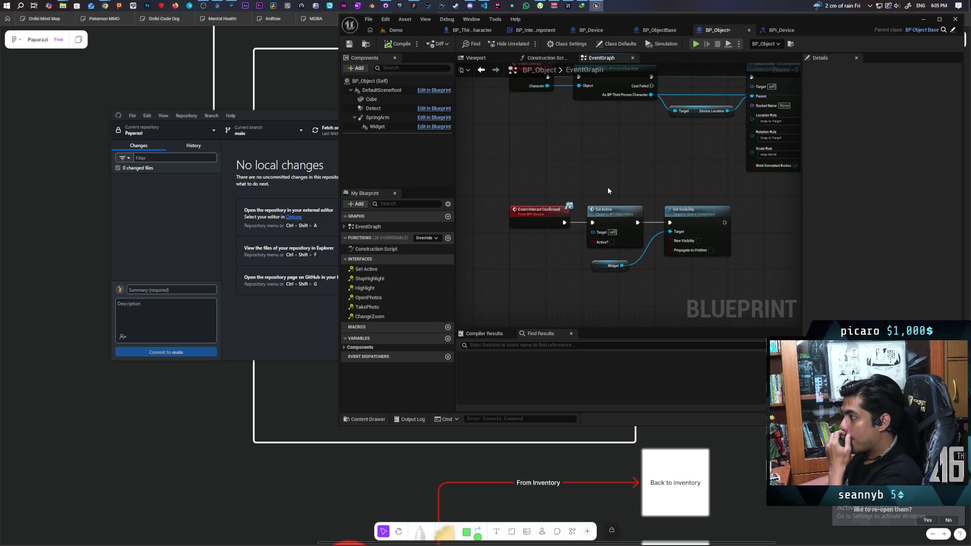
{"action": "left_click", "coordinate": [600, 212]}
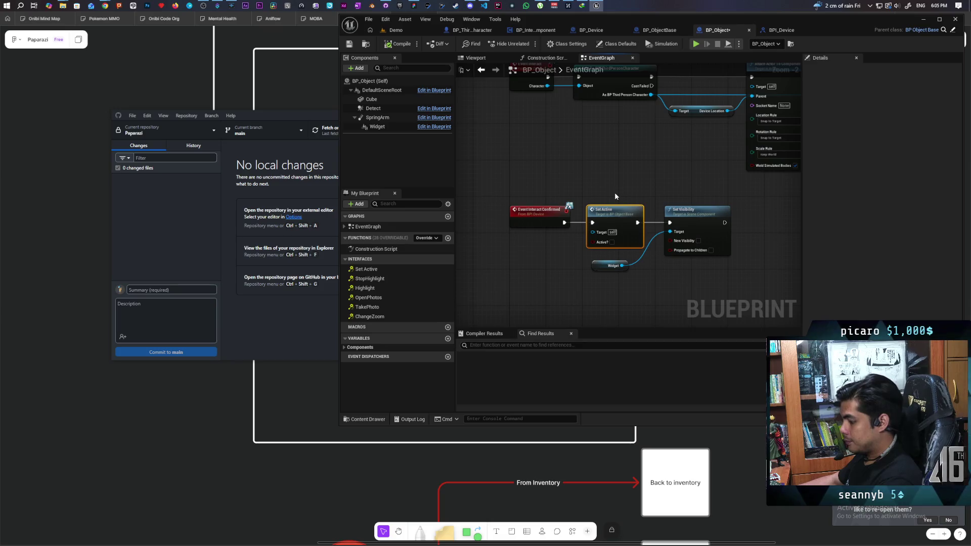
{"action": "left_click", "coordinate": [406, 32]}
{"action": "left_click", "coordinate": [527, 43]}
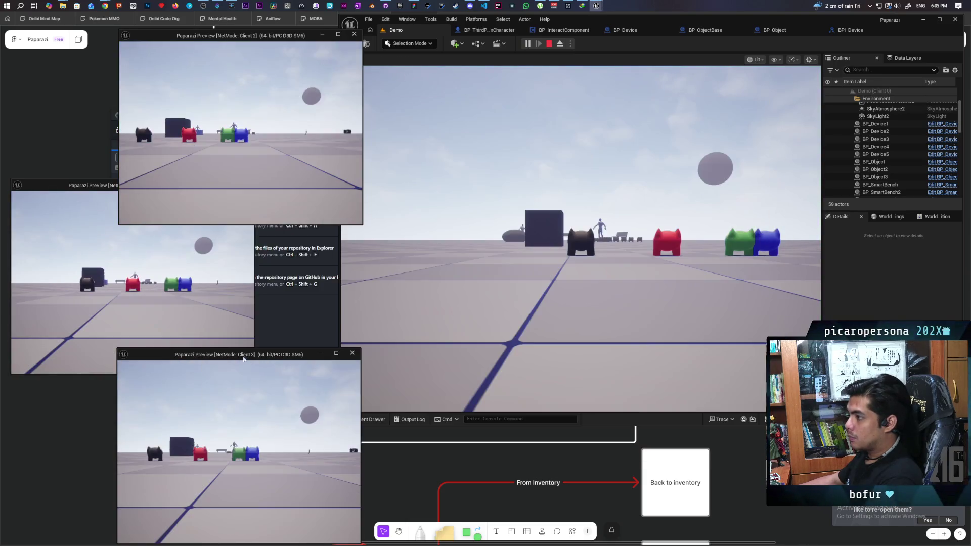
Walk client 2's character toward the cubes, then stop the Play In Editor session.
{"action": "key", "text": "e"}
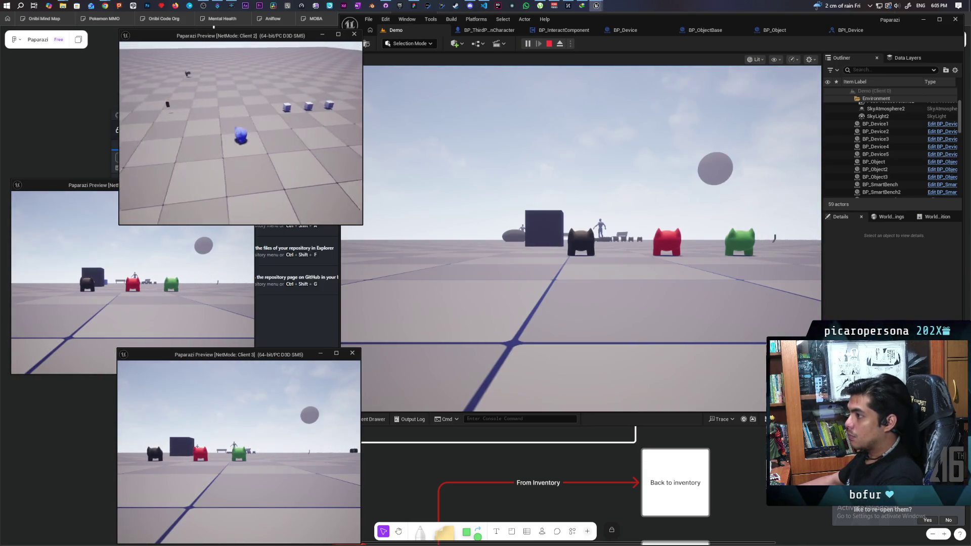
{"action": "key", "text": "w"}
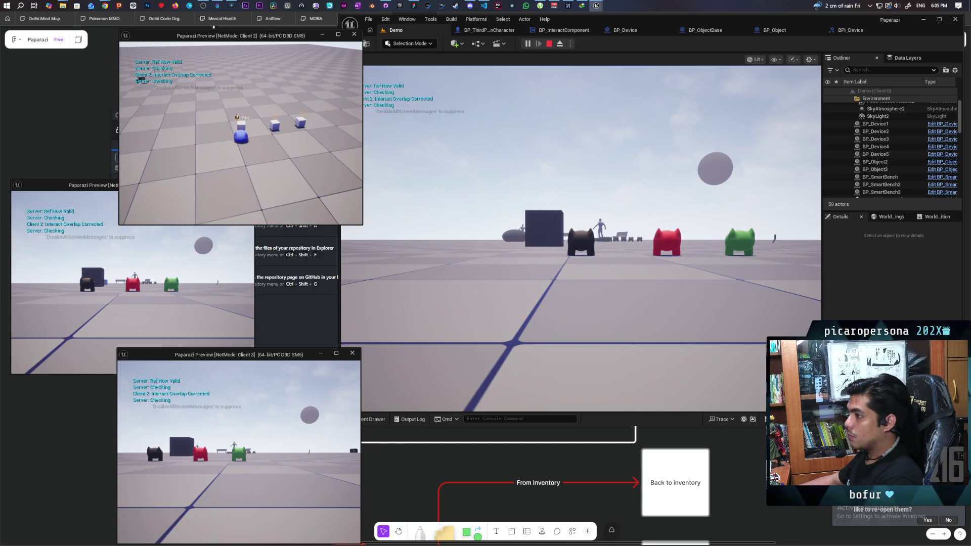
{"action": "key", "text": "Escape"}
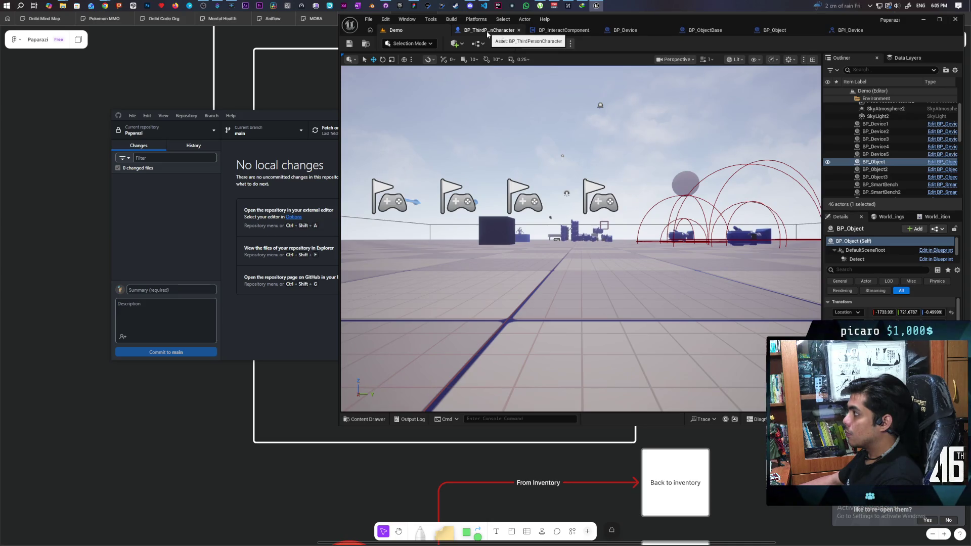
{"action": "left_click", "coordinate": [772, 30]}
Add an Interact Confirmed call on the character reference after SET, check its definition, and return to Demo.
{"action": "mouse_move", "coordinate": [510, 203]}
{"action": "left_mouse_down"}
{"action": "mouse_move", "coordinate": [457, 208]}
{"action": "mouse_move", "coordinate": [484, 217]}
{"action": "left_mouse_up"}
{"action": "left_click_drag", "start_coordinate": [463, 167], "coordinate": [671, 256]}
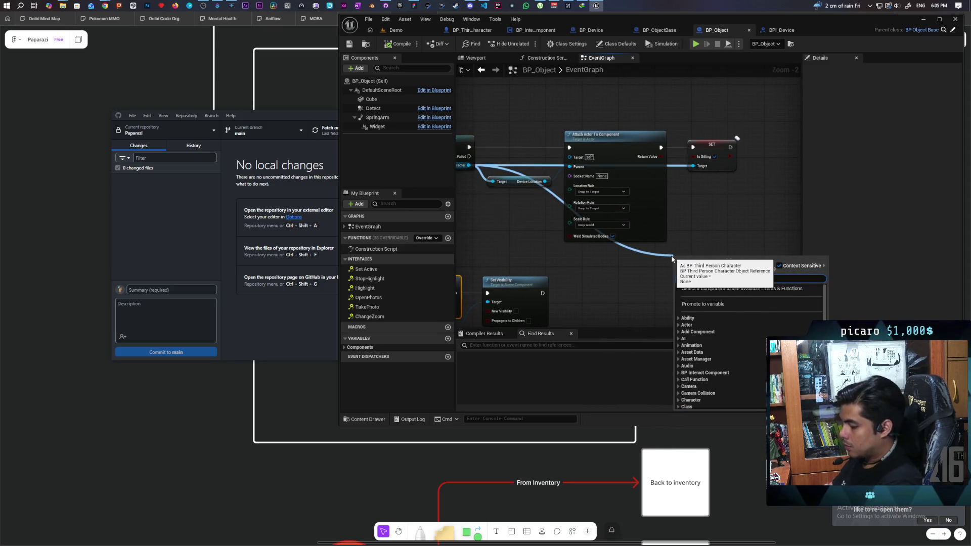
{"action": "type", "text": "interact con"}
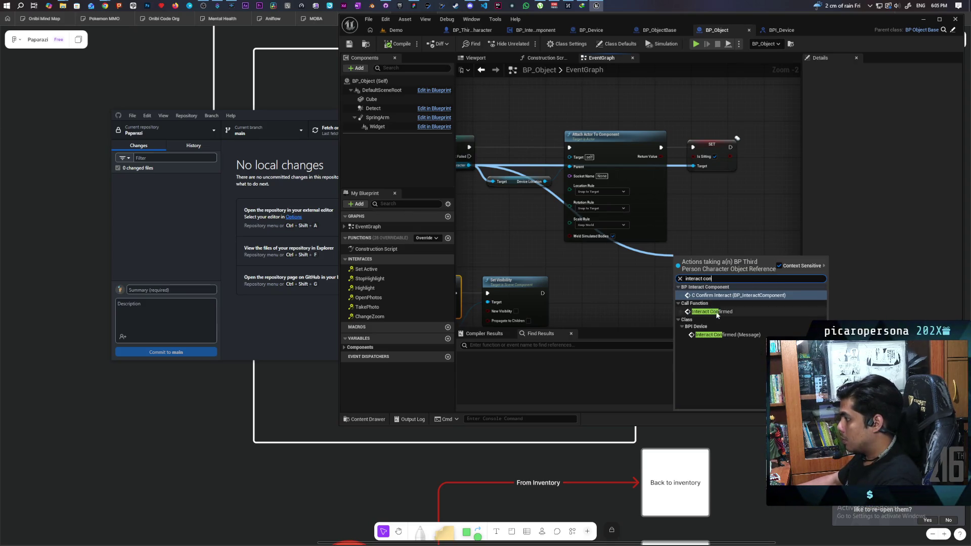
{"action": "left_click", "coordinate": [716, 314]}
{"action": "mouse_move", "coordinate": [662, 305]}
{"action": "left_mouse_down"}
{"action": "mouse_move", "coordinate": [736, 177]}
{"action": "mouse_move", "coordinate": [715, 171]}
{"action": "mouse_move", "coordinate": [745, 174]}
{"action": "left_mouse_up"}
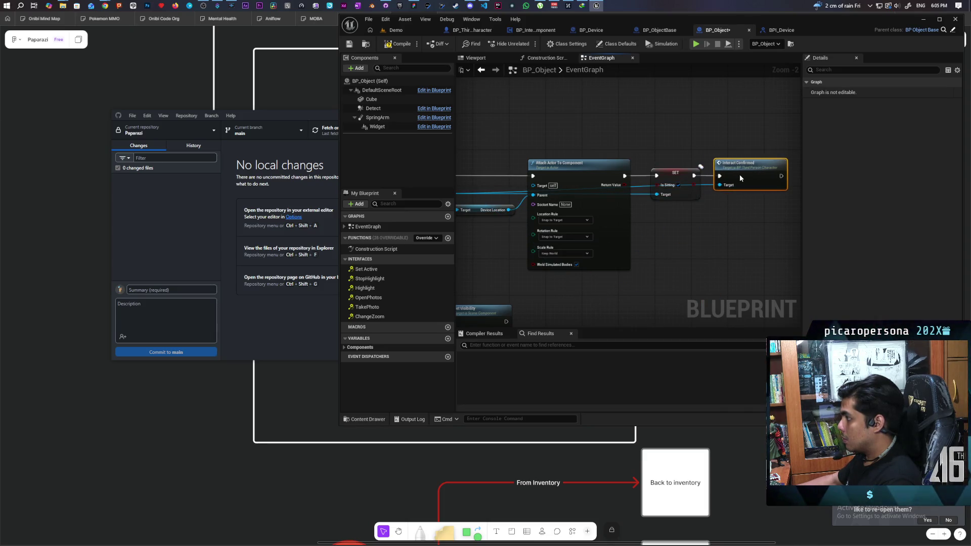
{"action": "double_click", "coordinate": [746, 174]}
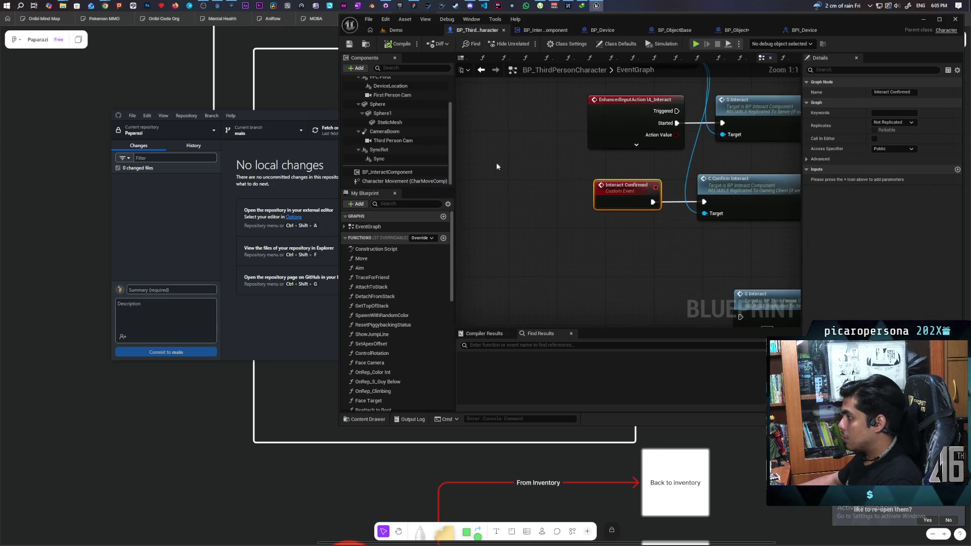
{"action": "left_click", "coordinate": [408, 28]}
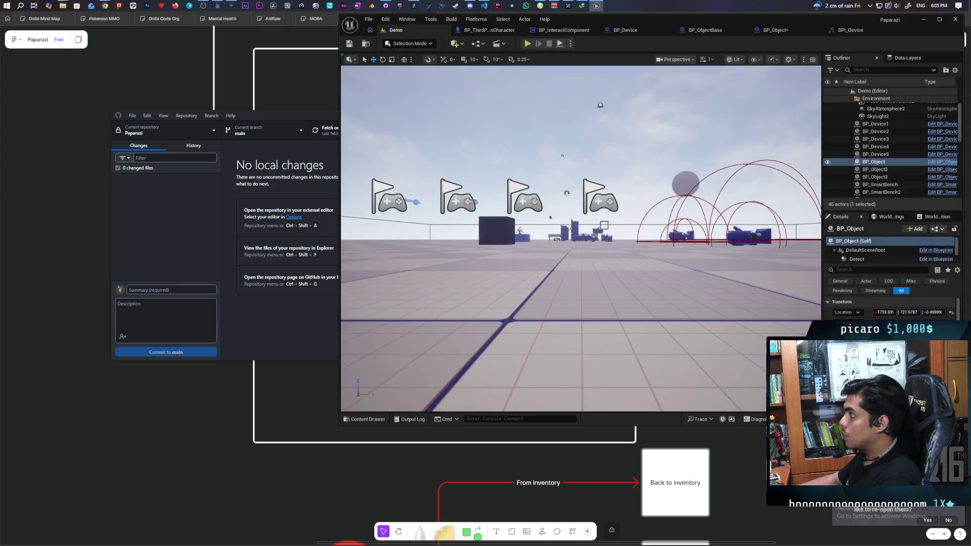
{"action": "left_click", "coordinate": [527, 44]}
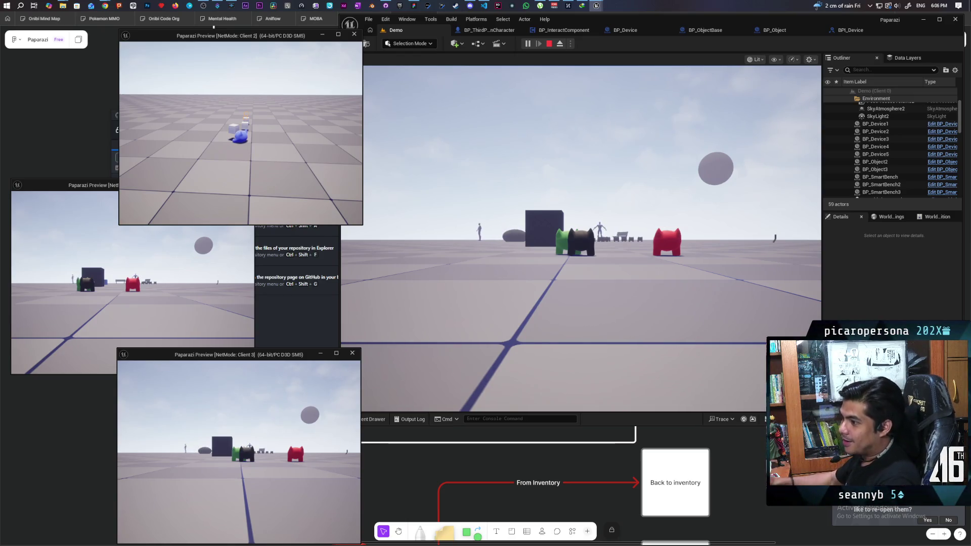
{"action": "left_click", "coordinate": [180, 285]}
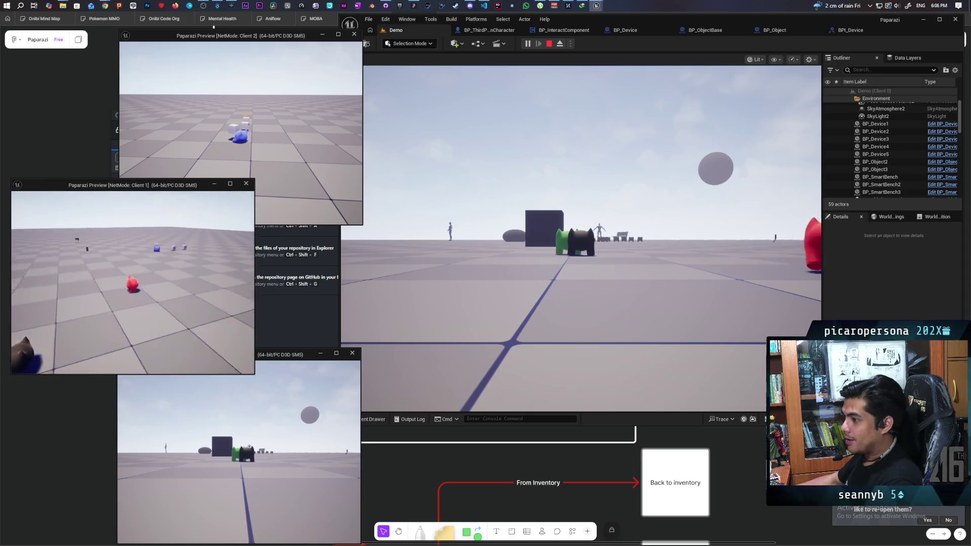
{"action": "key", "text": "w"}
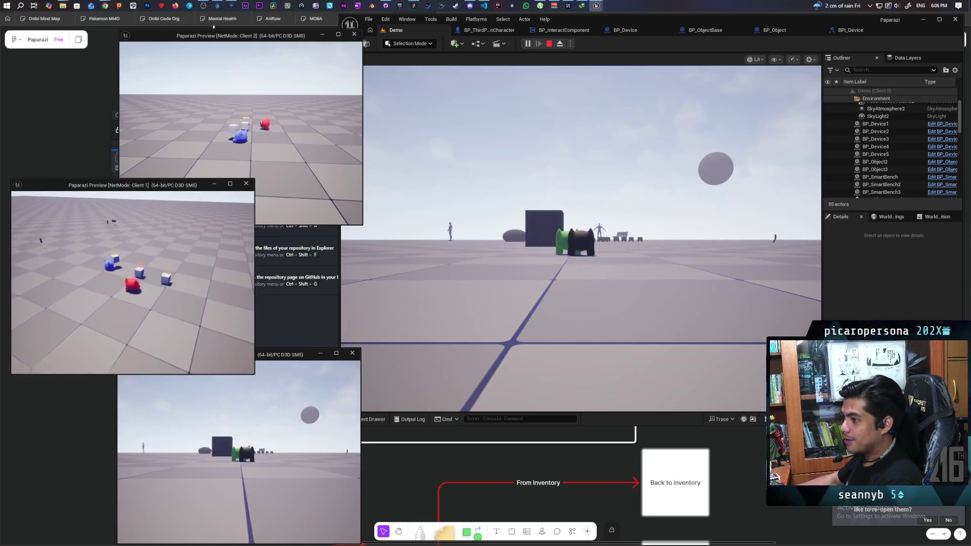
{"action": "key", "text": "s"}
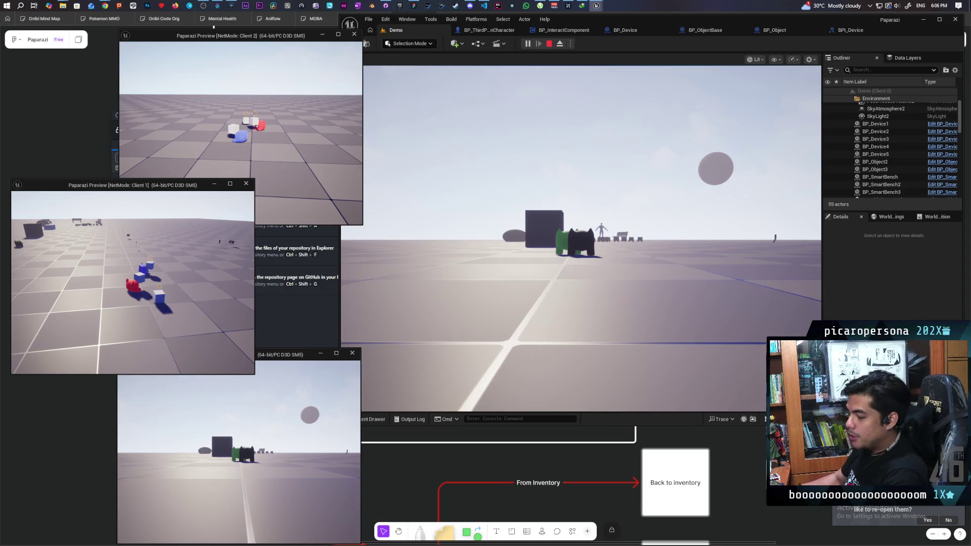
{"action": "key", "text": "Escape"}
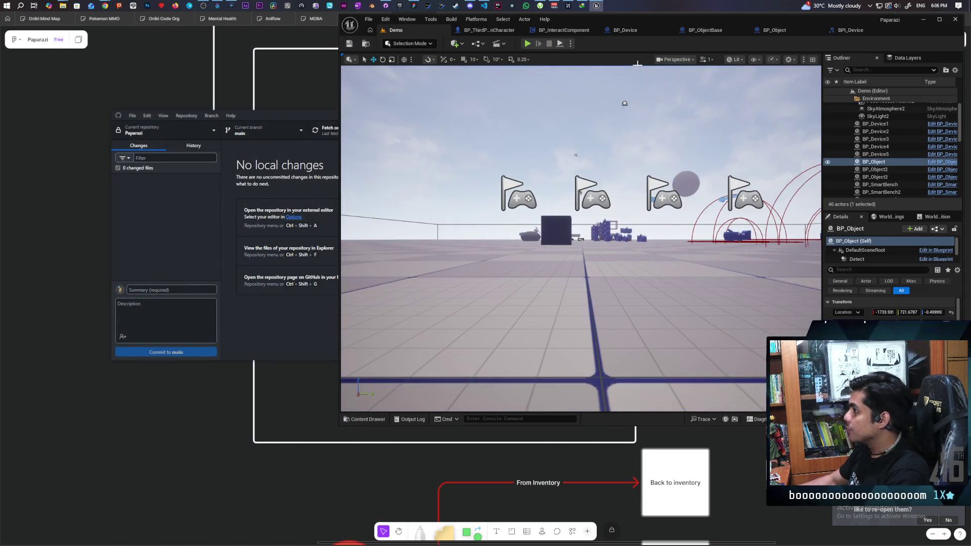
In BP_Object's graph, bring the lower nodes into view and shift the Widget node right.
{"action": "left_click", "coordinate": [769, 31]}
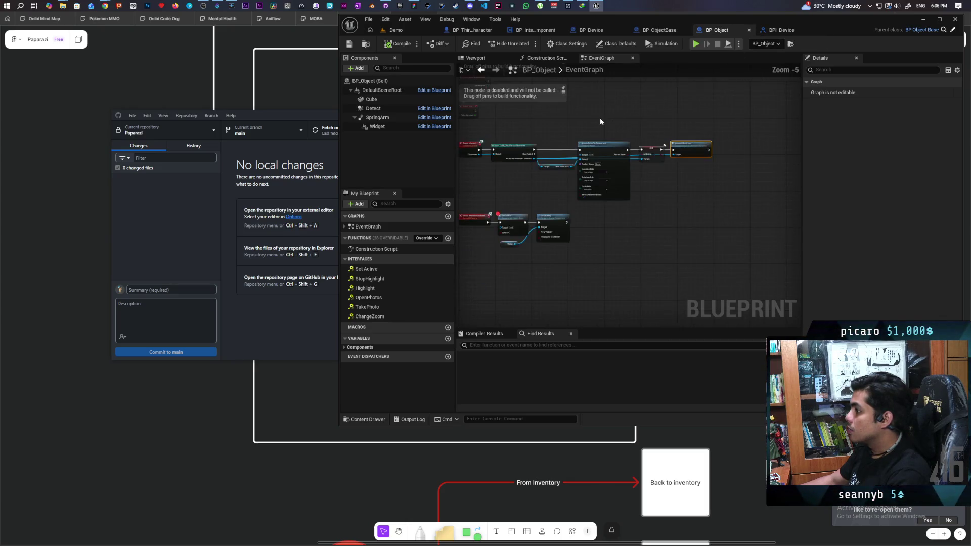
{"action": "scroll", "coordinate": [617, 218], "scroll_direction": "down", "scroll_amount": 3}
{"action": "left_click_drag", "start_coordinate": [617, 219], "coordinate": [635, 147]}
{"action": "scroll", "coordinate": [571, 229], "scroll_direction": "up", "scroll_amount": 2}
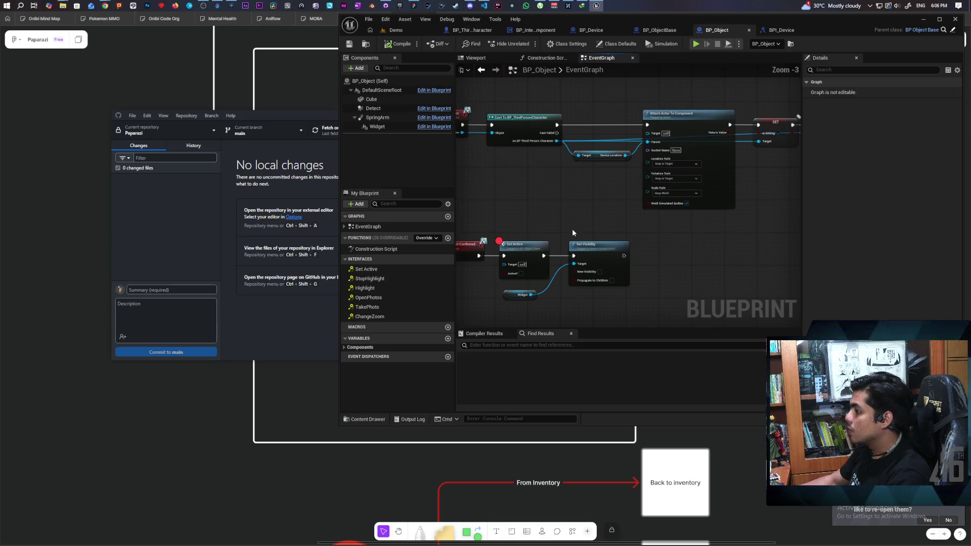
{"action": "mouse_move", "coordinate": [534, 219]}
{"action": "left_mouse_down"}
{"action": "mouse_move", "coordinate": [562, 190]}
{"action": "mouse_move", "coordinate": [547, 217]}
{"action": "left_mouse_up"}
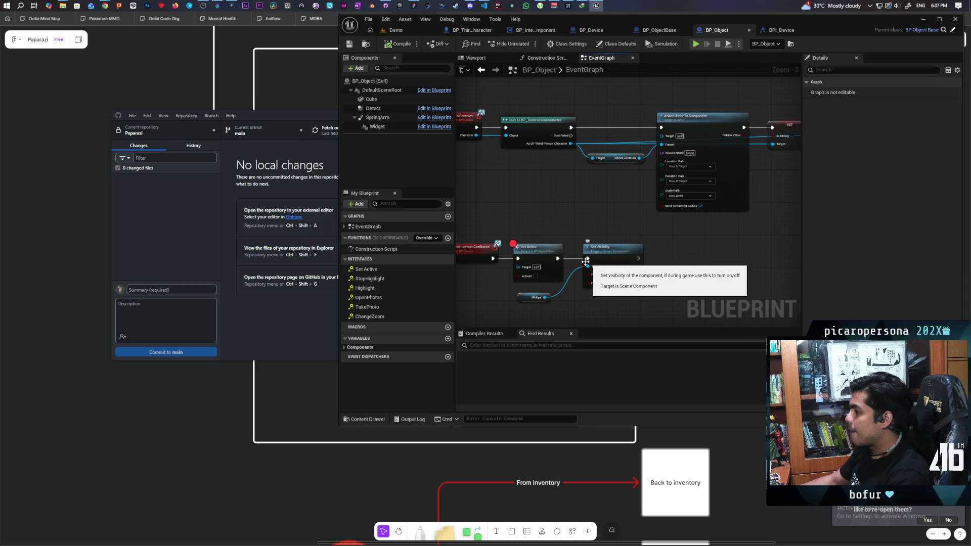
{"action": "left_click", "coordinate": [529, 255]}
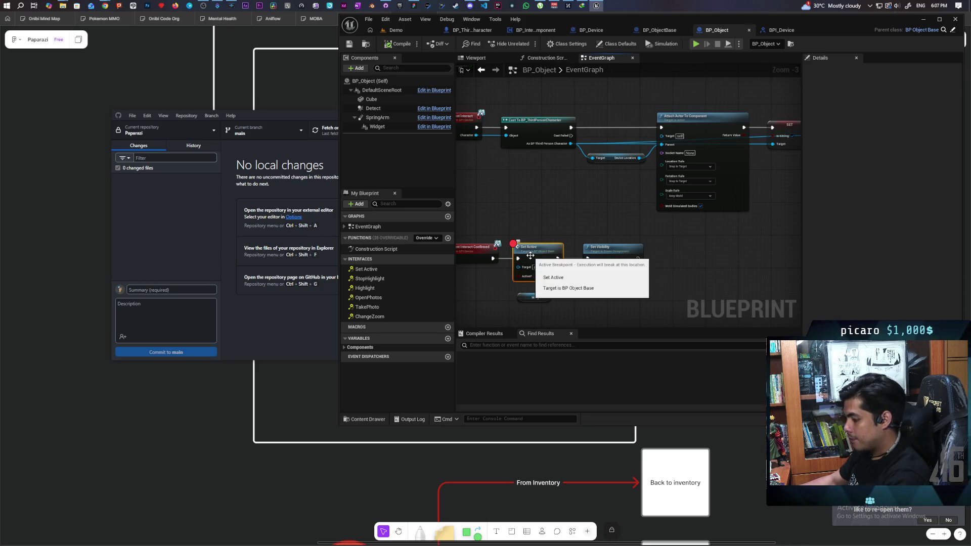
{"action": "scroll", "coordinate": [528, 253], "scroll_direction": "up", "scroll_amount": 3}
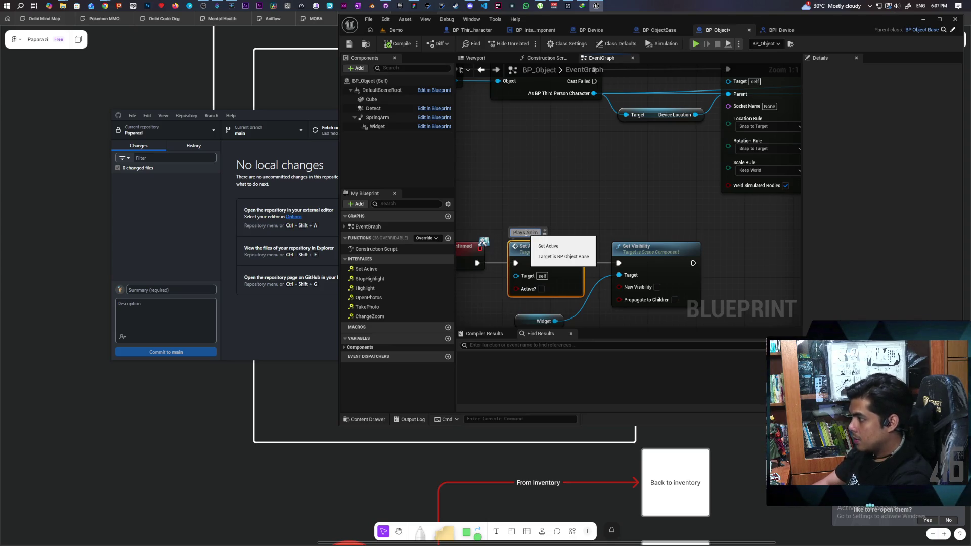
{"action": "left_click", "coordinate": [537, 214]}
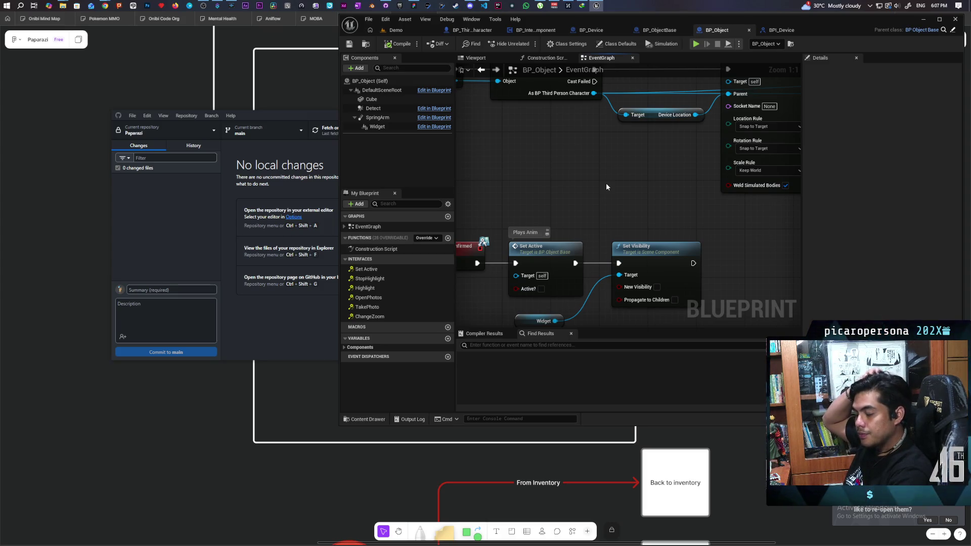
{"action": "mouse_move", "coordinate": [606, 183]}
{"action": "left_mouse_down"}
{"action": "mouse_move", "coordinate": [556, 152]}
{"action": "mouse_move", "coordinate": [607, 156]}
{"action": "mouse_move", "coordinate": [615, 263]}
{"action": "left_mouse_up"}
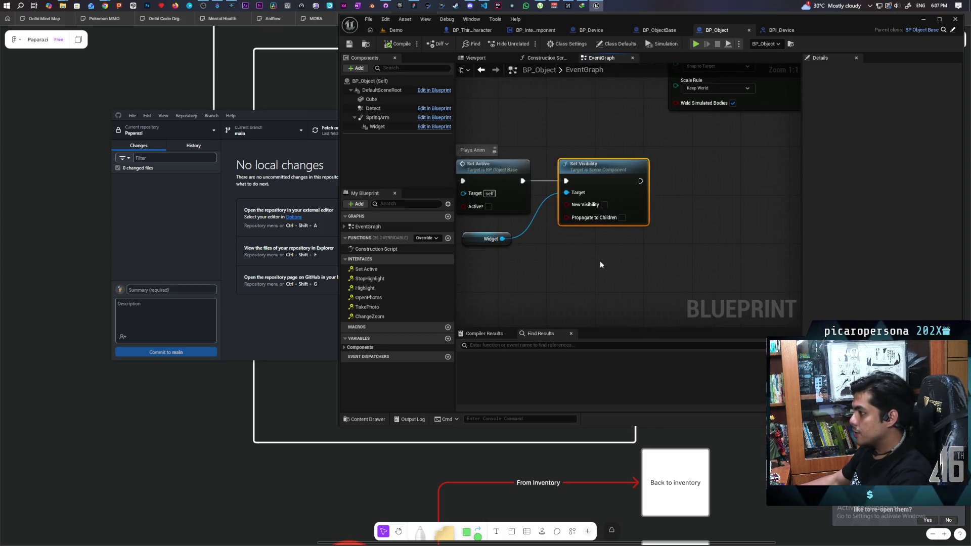
{"action": "left_click_drag", "start_coordinate": [488, 267], "coordinate": [574, 245]}
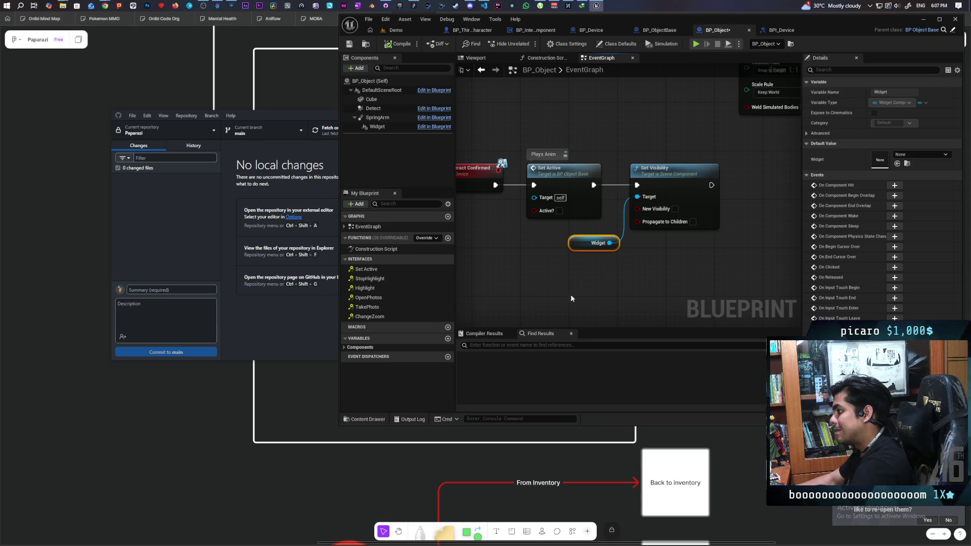
Move Set Visibility and Widget up beside Interact Confirmed, save, and select the Widget component.
{"action": "scroll", "coordinate": [642, 273], "scroll_direction": "down", "scroll_amount": 2}
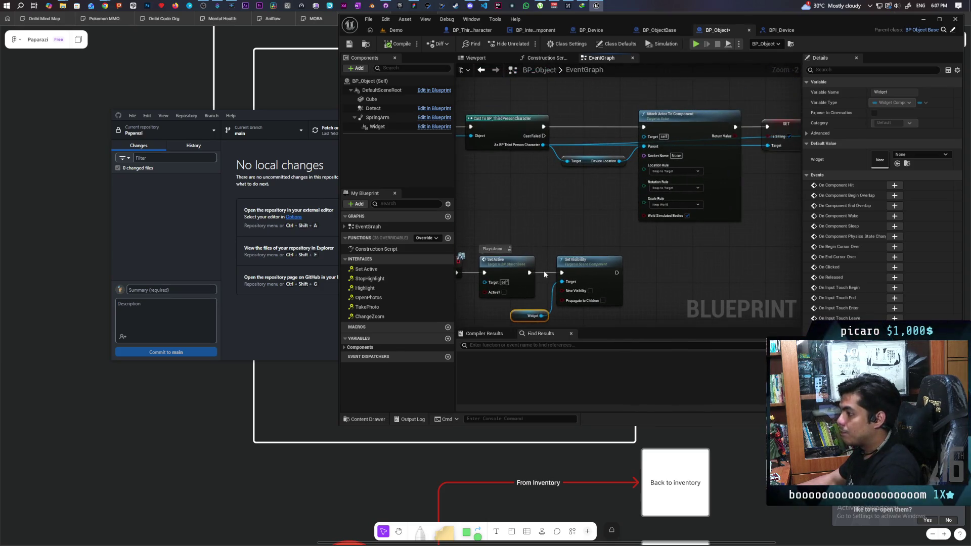
{"action": "left_click", "coordinate": [543, 271]}
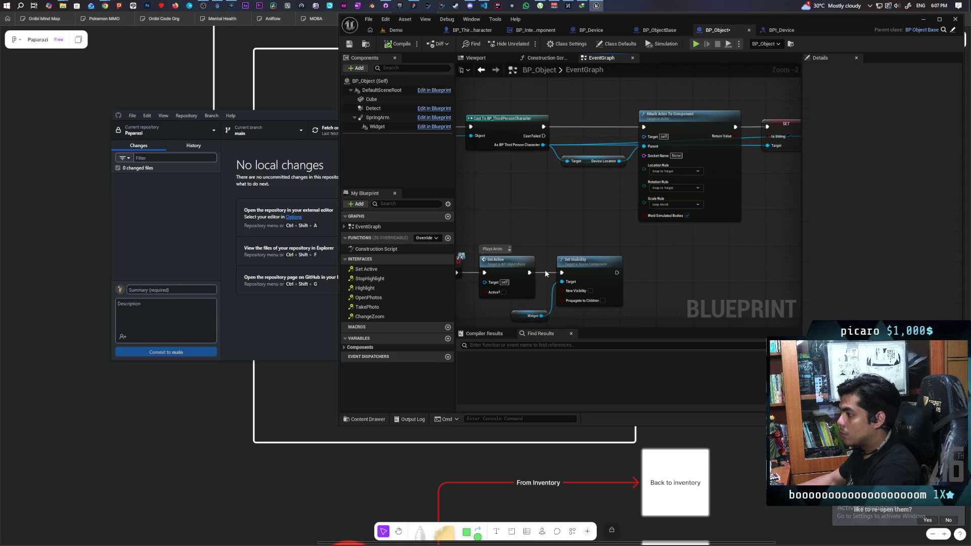
{"action": "mouse_move", "coordinate": [581, 346]}
{"action": "left_mouse_down"}
{"action": "mouse_move", "coordinate": [550, 287]}
{"action": "mouse_move", "coordinate": [725, 231]}
{"action": "mouse_move", "coordinate": [660, 114]}
{"action": "left_mouse_up"}
{"action": "scroll", "coordinate": [725, 234], "scroll_direction": "up", "scroll_amount": 2}
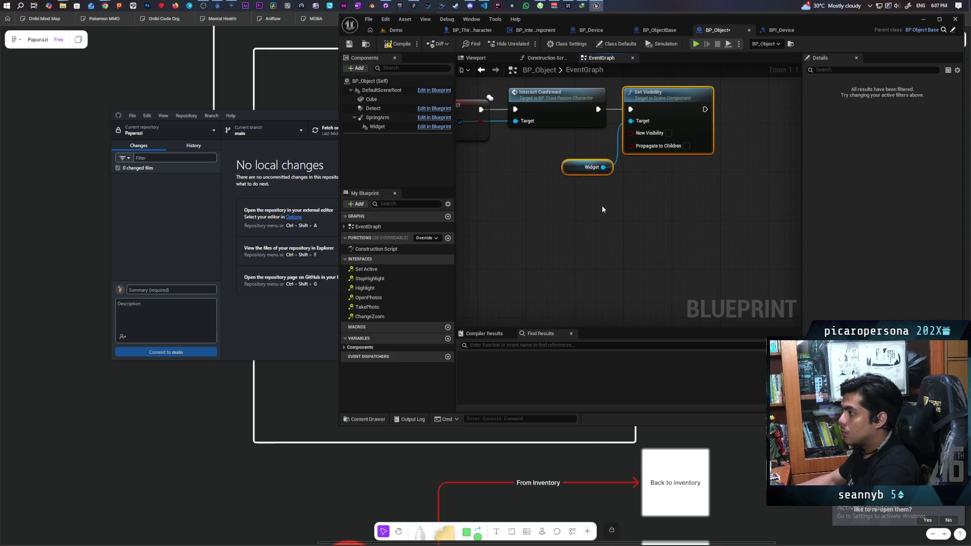
{"action": "scroll", "coordinate": [611, 196], "scroll_direction": "down", "scroll_amount": 2}
{"action": "left_click_drag", "start_coordinate": [635, 234], "coordinate": [651, 236]}
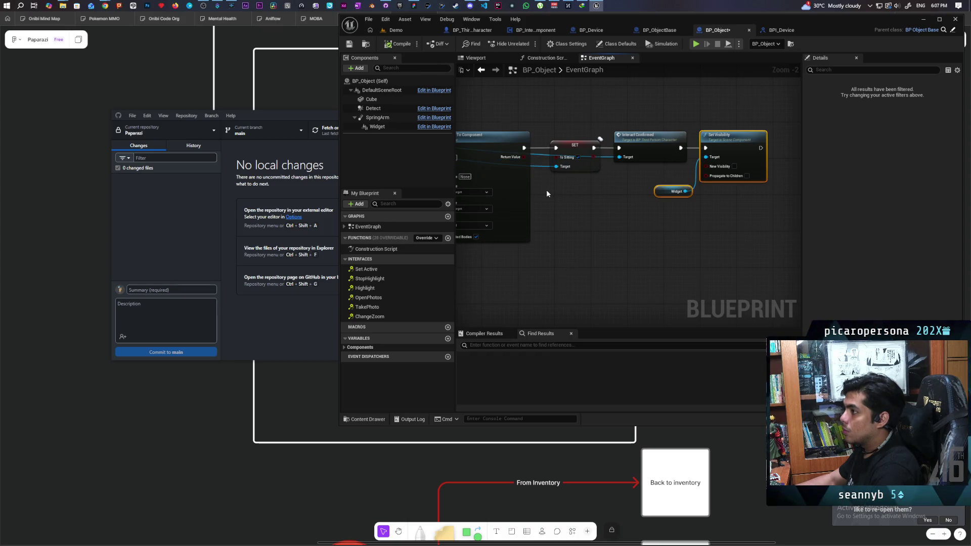
{"action": "key", "text": "ctrl+s"}
{"action": "left_click", "coordinate": [665, 194]}
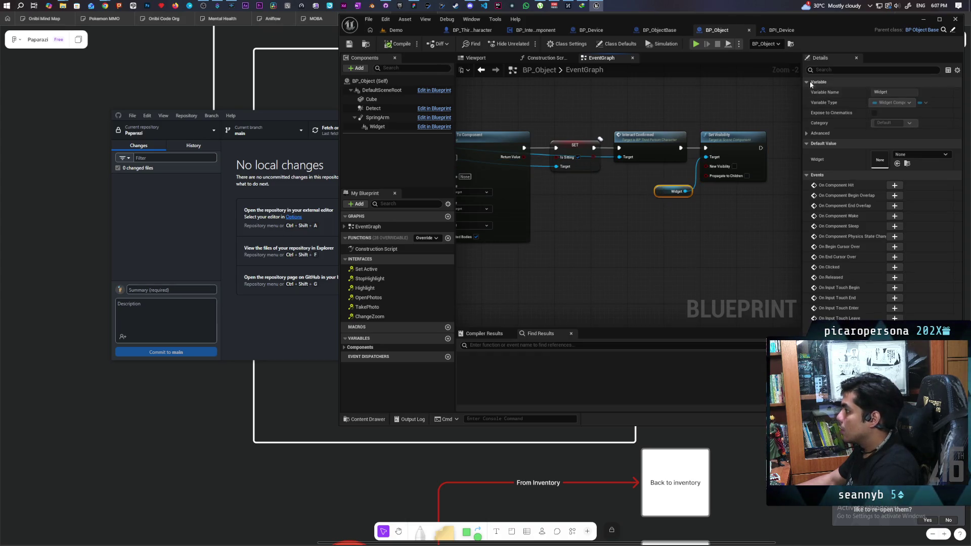
{"action": "left_click", "coordinate": [377, 127]}
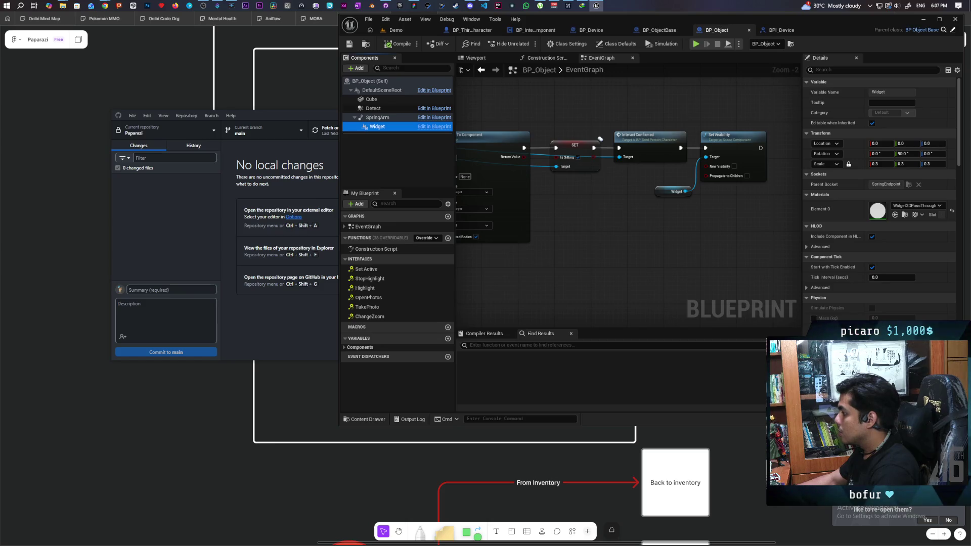
Filter the Widget component's Details by 'repli' to check its replication settings.
{"action": "scroll", "coordinate": [878, 200], "scroll_direction": "down", "scroll_amount": 2}
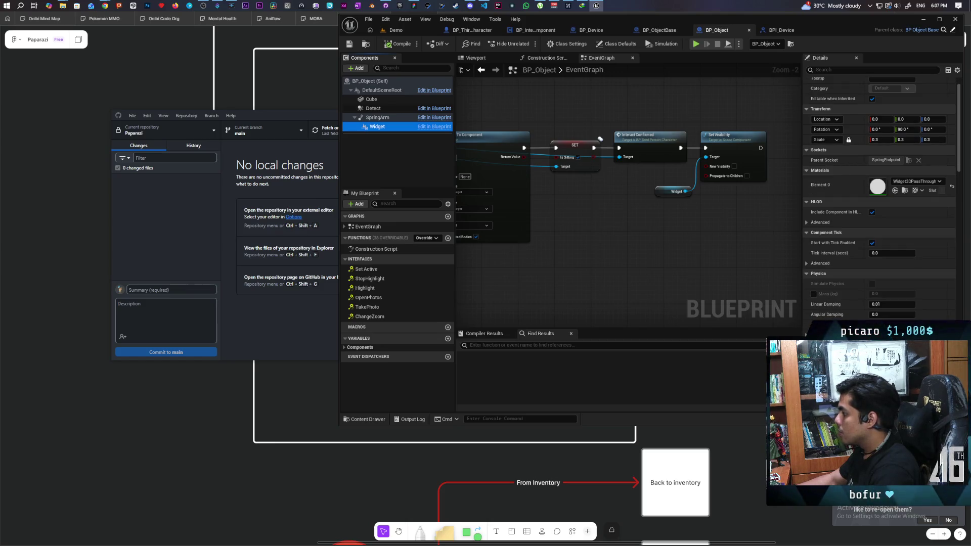
{"action": "scroll", "coordinate": [880, 202], "scroll_direction": "down", "scroll_amount": 2}
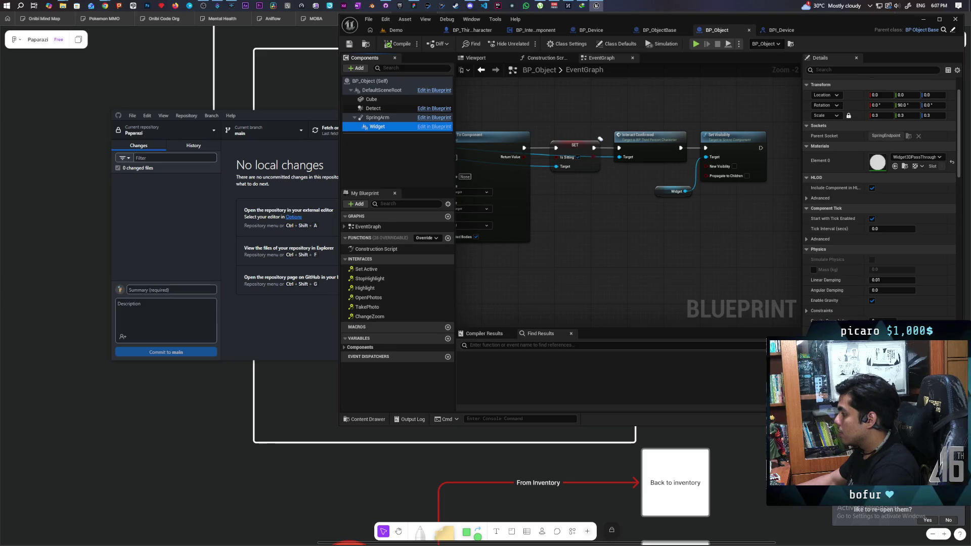
{"action": "scroll", "coordinate": [879, 200], "scroll_direction": "up", "scroll_amount": 4}
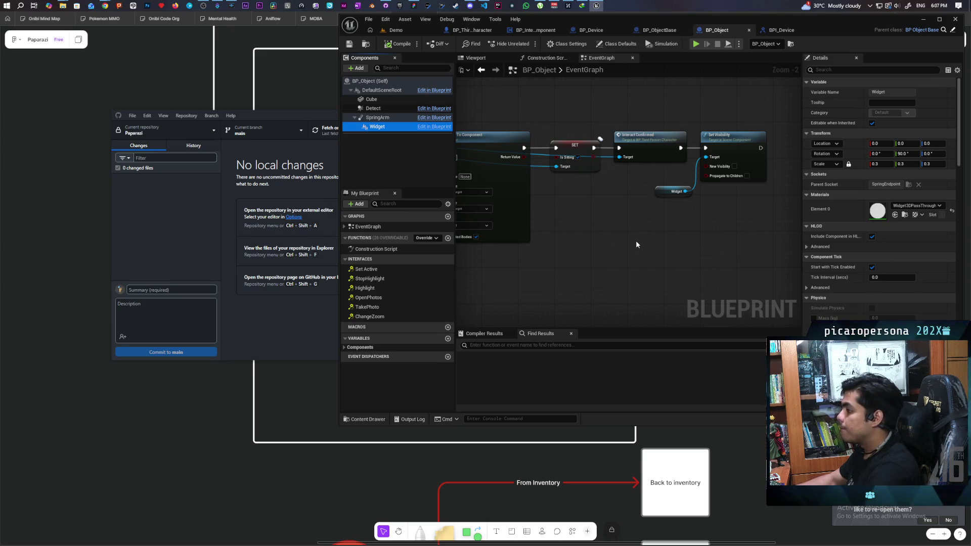
{"action": "left_click", "coordinate": [832, 70]}
{"action": "type", "text": "repli"}
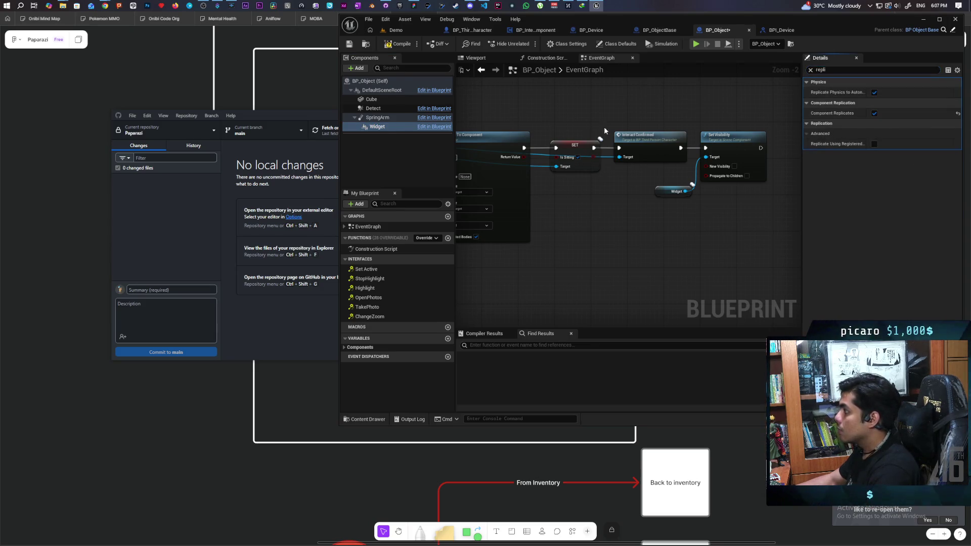
Compile and save BP_Object, then start a new multiplayer playtest from the Demo level.
{"action": "left_click", "coordinate": [401, 43]}
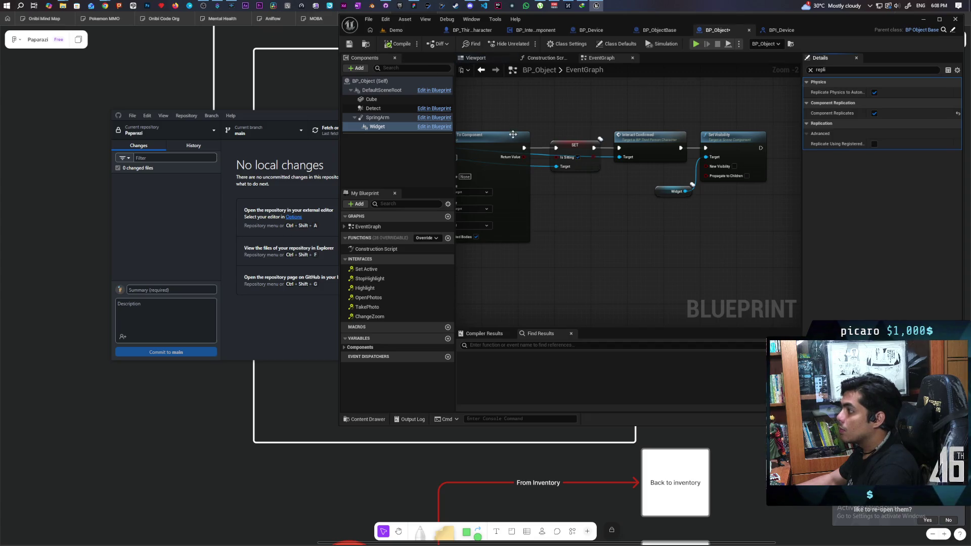
{"action": "left_click", "coordinate": [396, 29]}
{"action": "left_click", "coordinate": [527, 44]}
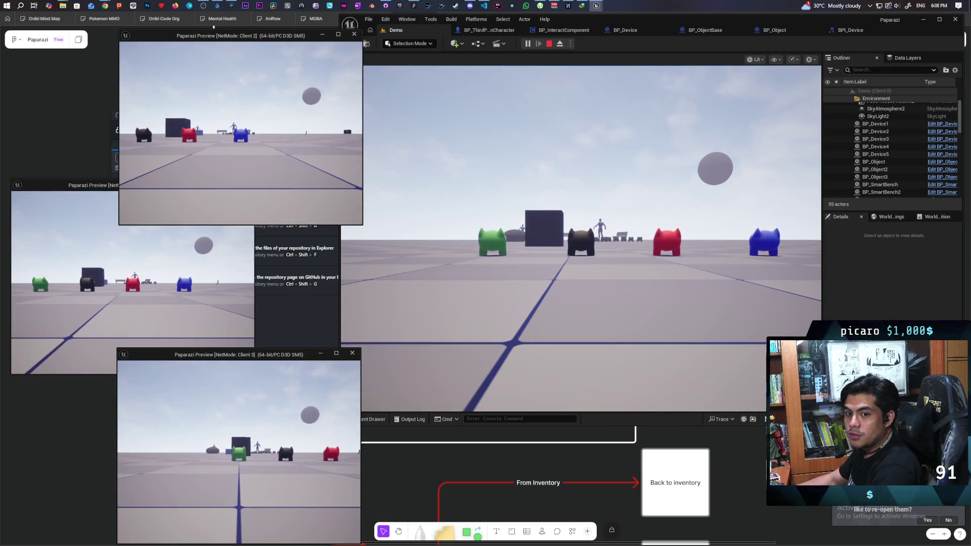
Walk the editor player and Client 2 characters to the cubes, then stop the playtest with Esc.
{"action": "key", "text": "w"}
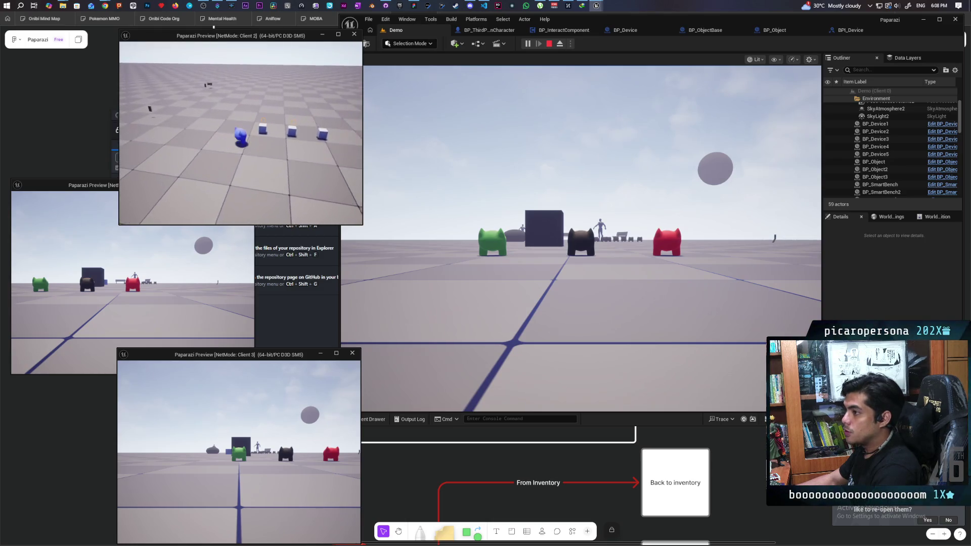
{"action": "left_click", "coordinate": [455, 283]}
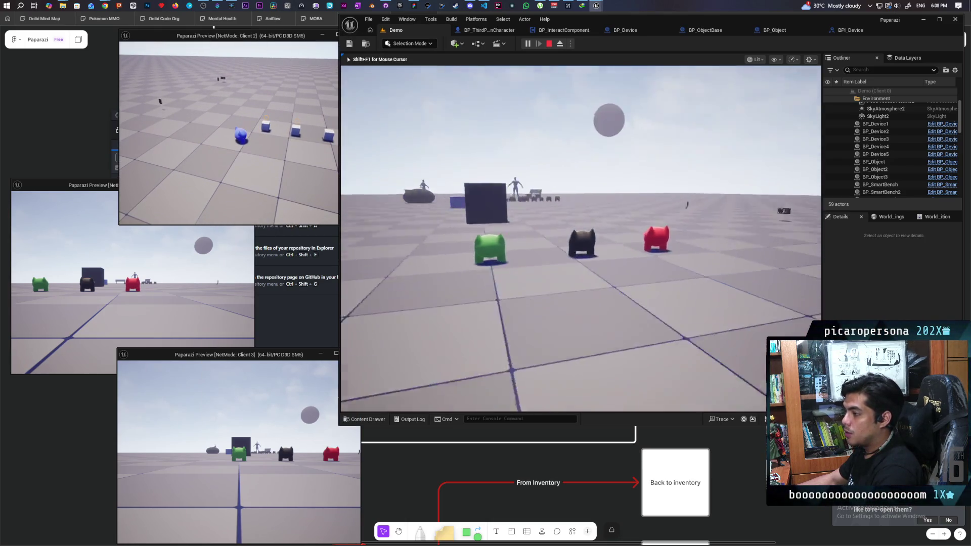
{"action": "key", "text": "w"}
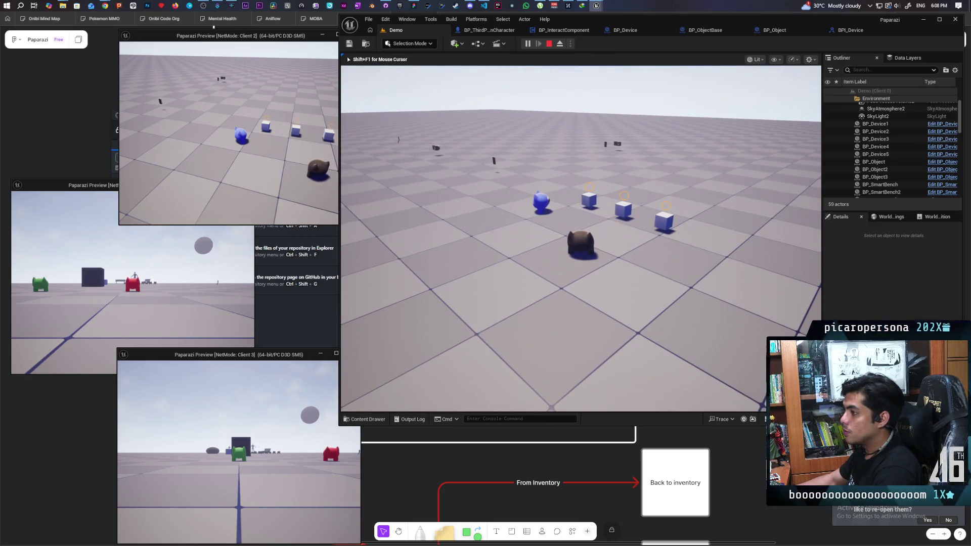
{"action": "key", "text": "alt+Tab"}
{"action": "left_click", "coordinate": [281, 171]}
{"action": "key", "text": "w"}
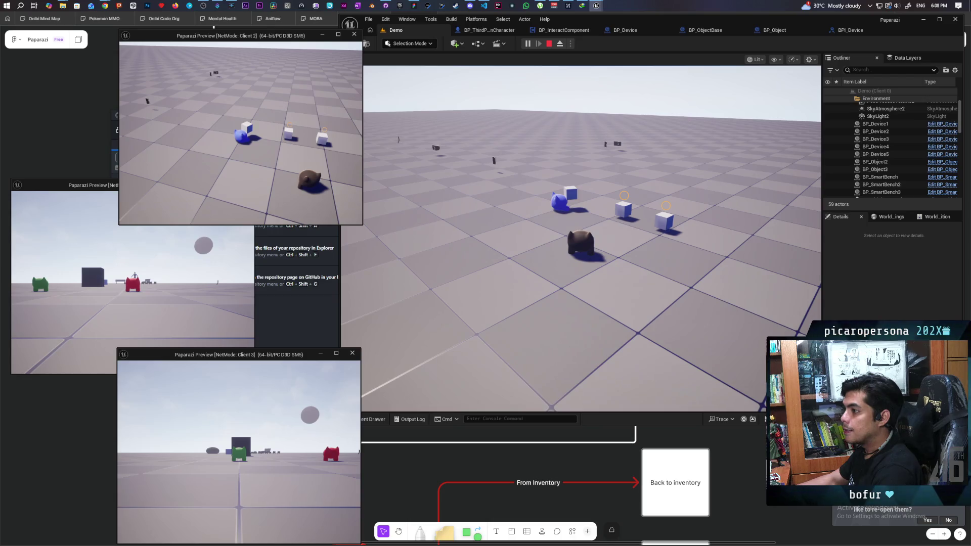
{"action": "left_click", "coordinate": [238, 243]}
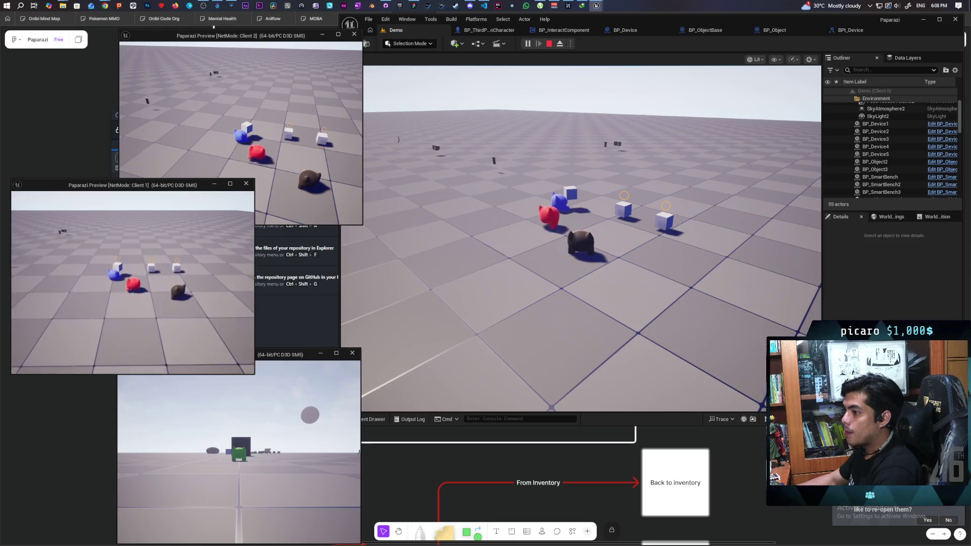
{"action": "key", "text": "Escape"}
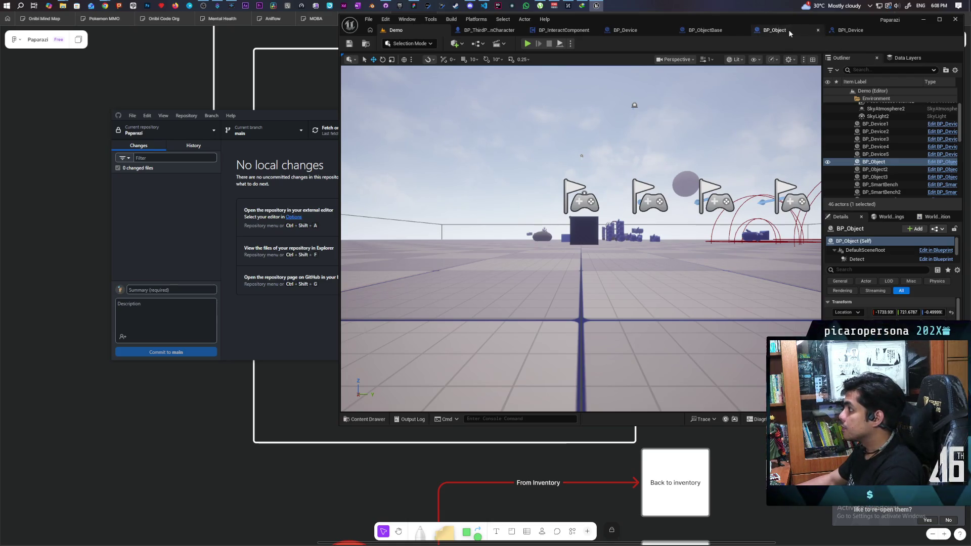
Add a Boolean variable named Picked to BP_Object with Replication set to Replicated.
{"action": "left_click", "coordinate": [774, 30]}
{"action": "scroll", "coordinate": [610, 206], "scroll_direction": "down", "scroll_amount": 3}
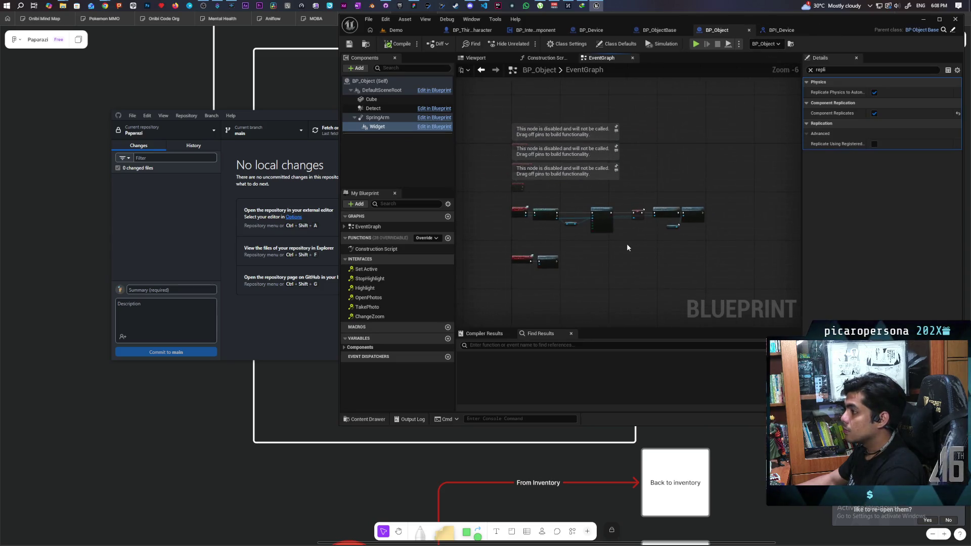
{"action": "left_click_drag", "start_coordinate": [654, 244], "coordinate": [636, 249]}
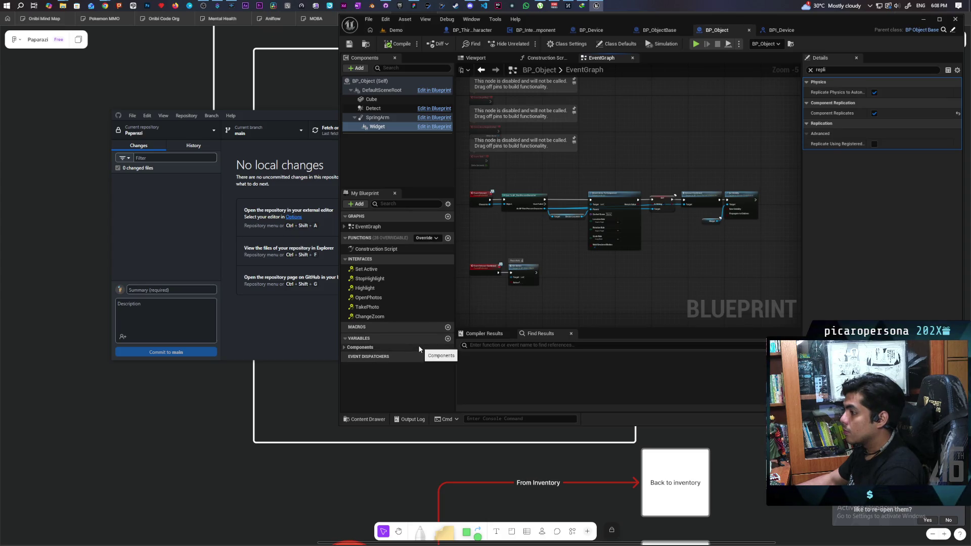
{"action": "left_click", "coordinate": [448, 338]}
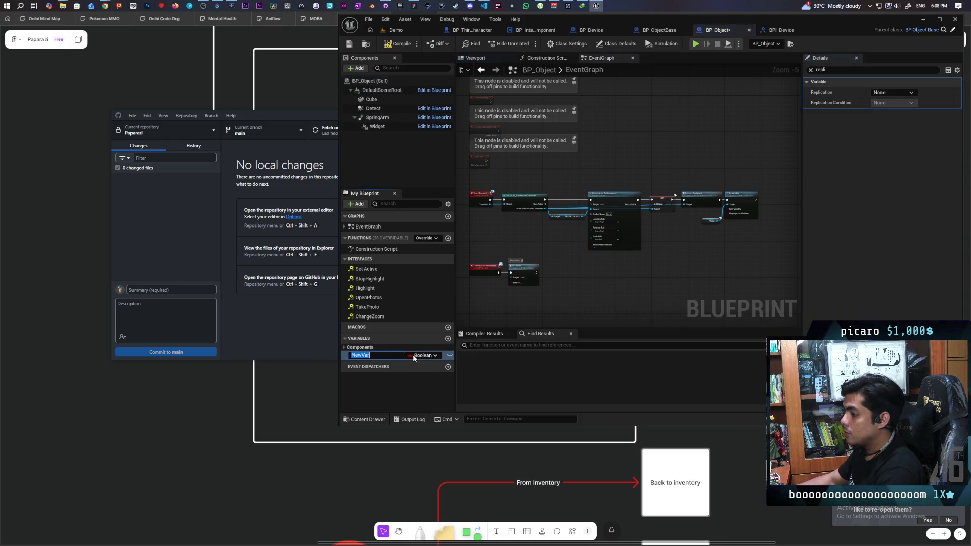
{"action": "type", "text": "Picked"}
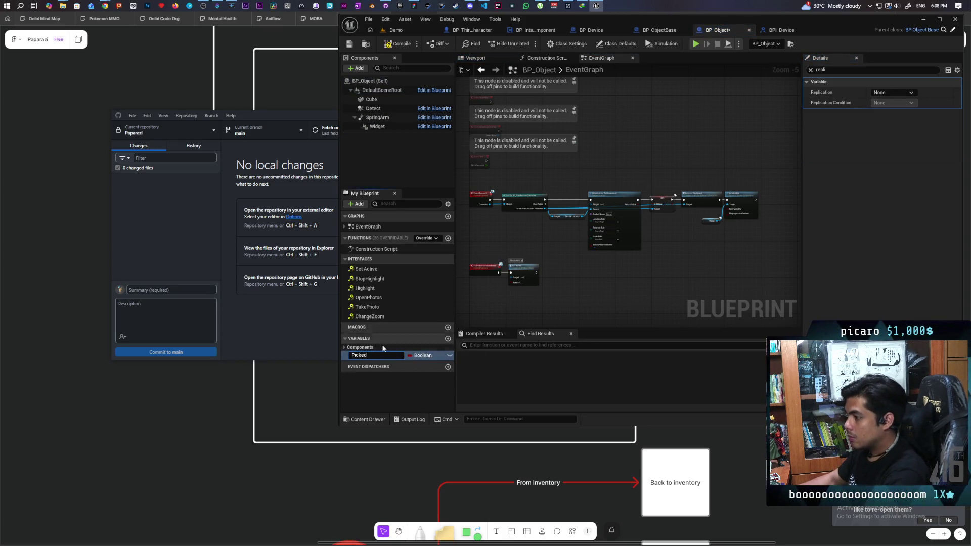
{"action": "key", "text": "Return"}
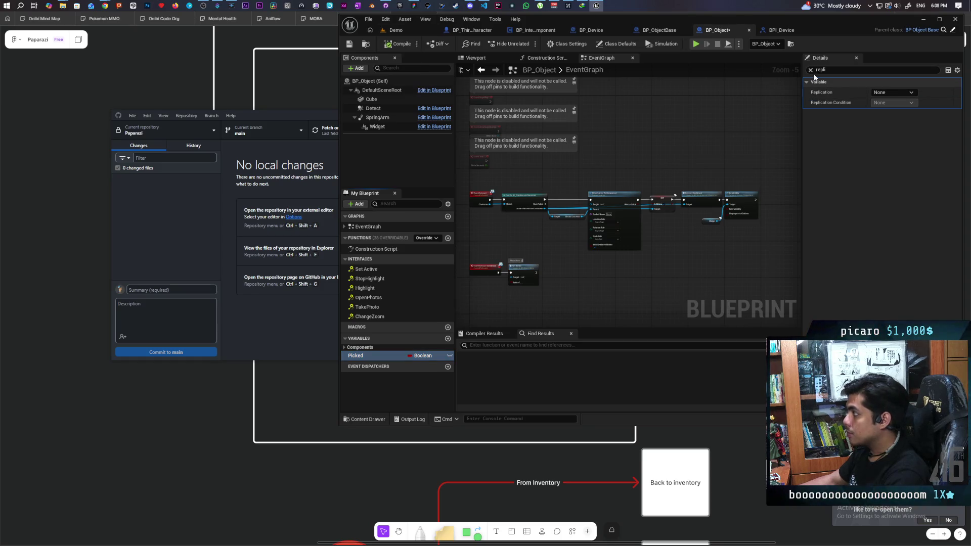
{"action": "left_click", "coordinate": [892, 93]}
{"action": "left_click", "coordinate": [902, 110]}
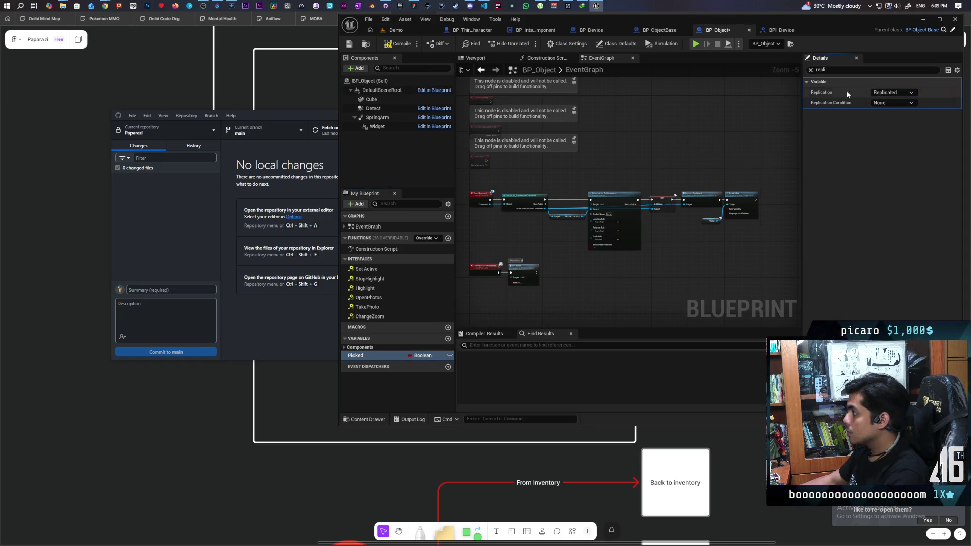
{"action": "left_click", "coordinate": [811, 71]}
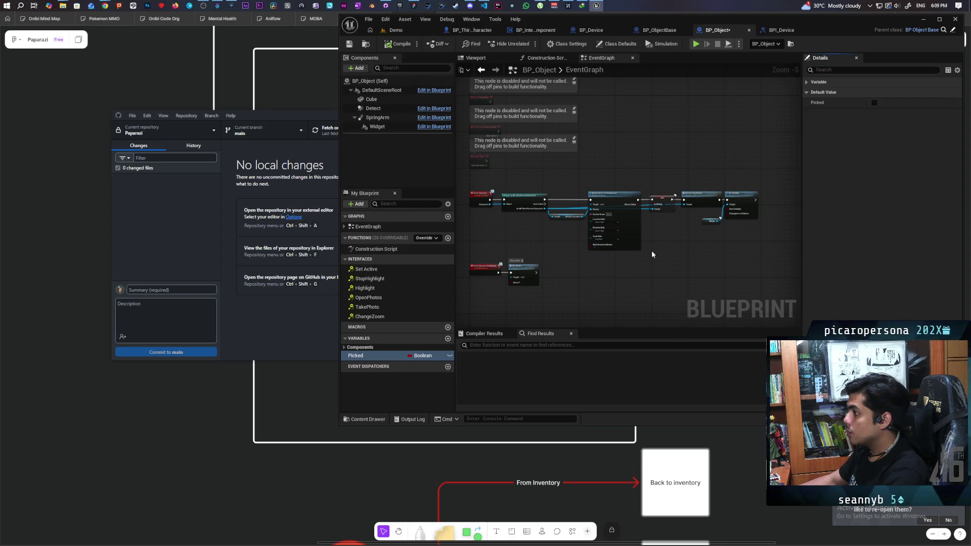
Place a SET Picked node right after Set Visibility and bring up Picked's context options.
{"action": "left_click", "coordinate": [736, 231]}
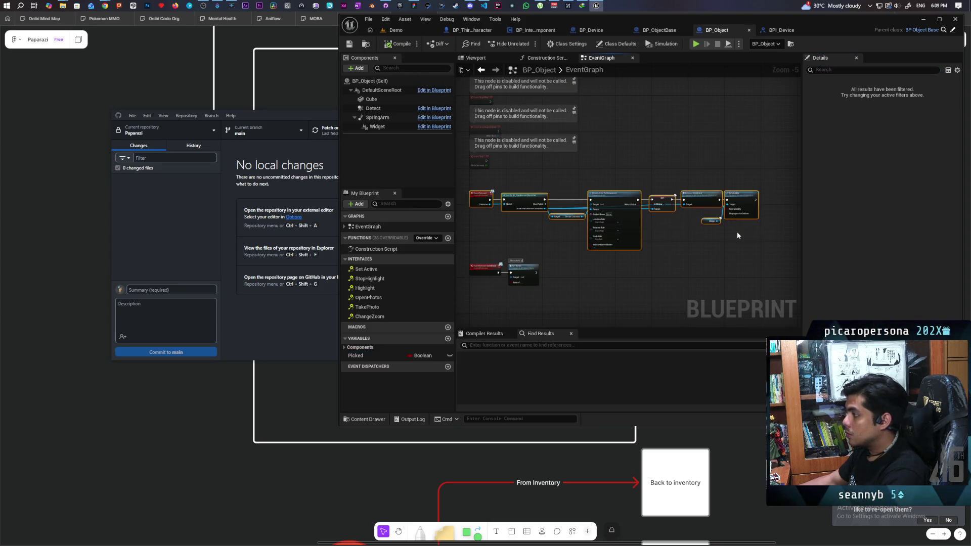
{"action": "left_click_drag", "start_coordinate": [373, 359], "coordinate": [756, 202]}
{"action": "scroll", "coordinate": [756, 202], "scroll_direction": "up", "scroll_amount": 5}
{"action": "left_click_drag", "start_coordinate": [685, 201], "coordinate": [709, 201]}
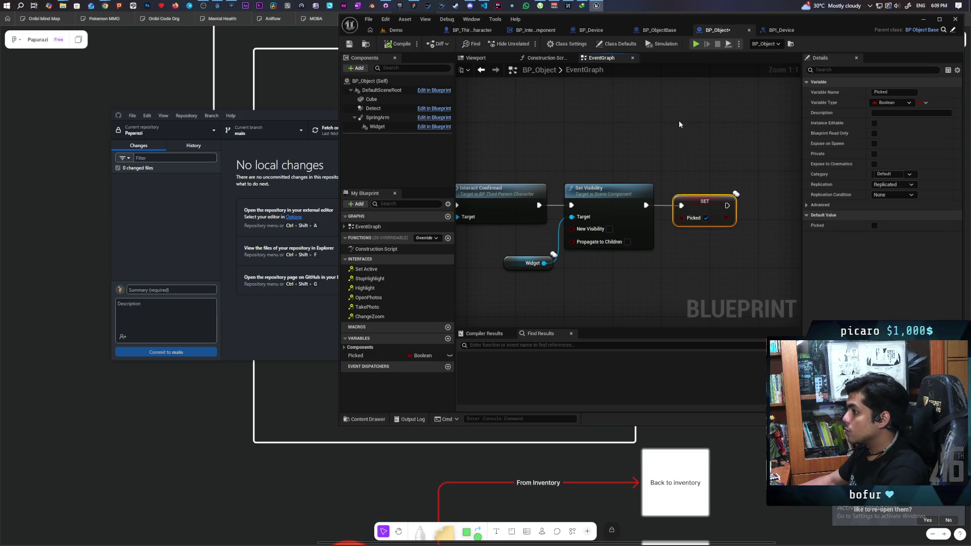
{"action": "right_click", "coordinate": [363, 357]}
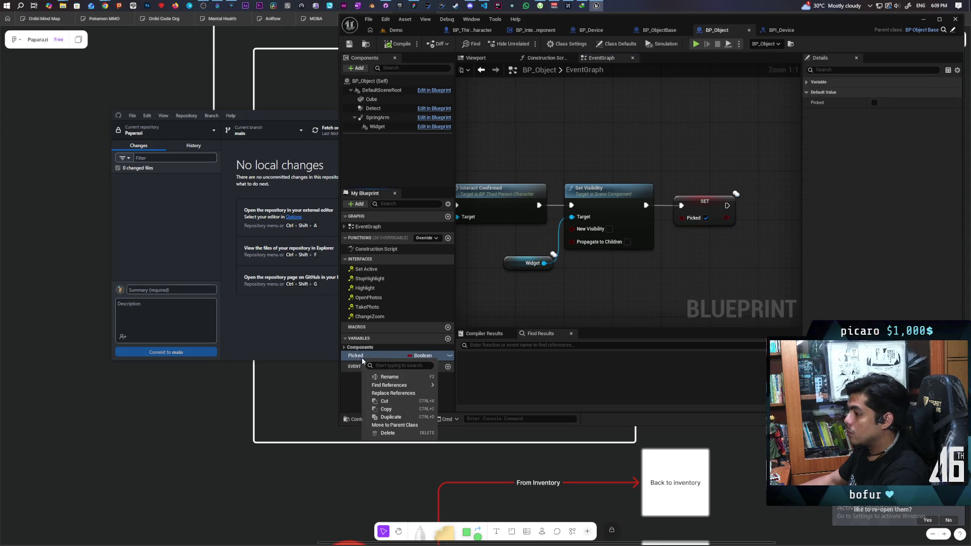
Move Picked to the parent BP_ObjectBase and make room after the overlap events.
{"action": "left_click", "coordinate": [408, 425]}
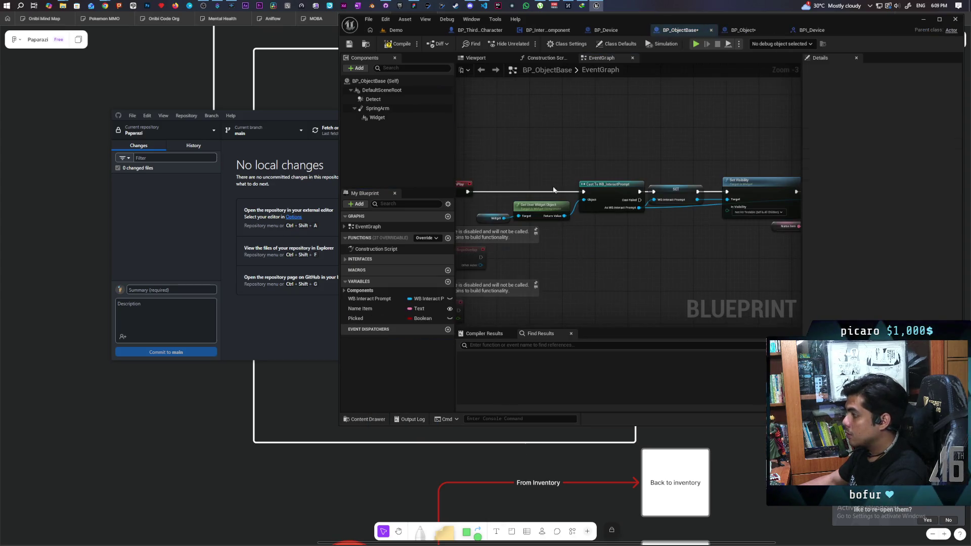
{"action": "mouse_move", "coordinate": [599, 282]}
{"action": "left_mouse_down"}
{"action": "mouse_move", "coordinate": [602, 309]}
{"action": "mouse_move", "coordinate": [615, 229]}
{"action": "mouse_move", "coordinate": [644, 226]}
{"action": "mouse_move", "coordinate": [669, 167]}
{"action": "mouse_move", "coordinate": [635, 106]}
{"action": "mouse_move", "coordinate": [635, 115]}
{"action": "left_mouse_up"}
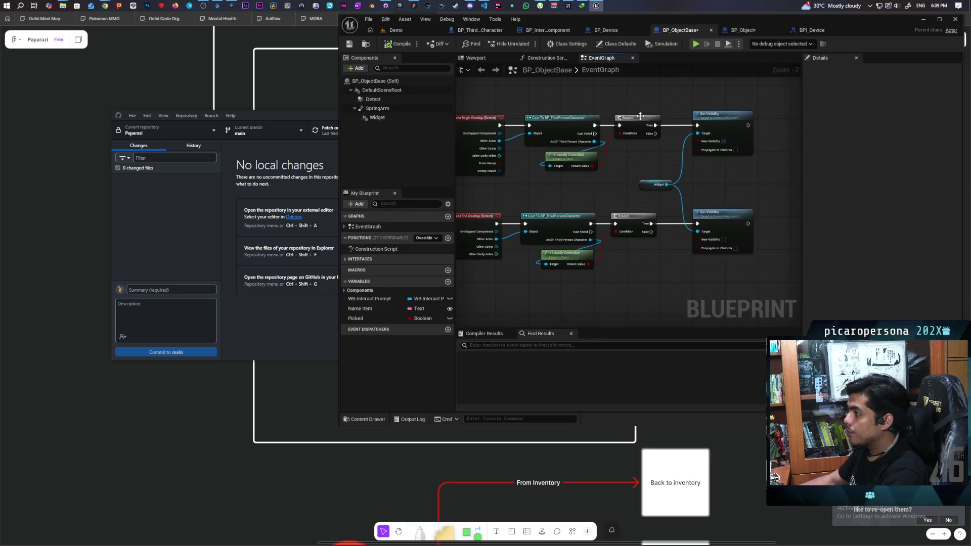
{"action": "left_click_drag", "start_coordinate": [766, 144], "coordinate": [562, 286]}
{"action": "left_click_drag", "start_coordinate": [548, 217], "coordinate": [619, 216]}
{"action": "left_click", "coordinate": [536, 202]}
Add Branch nodes after the overlap events with Picked driving their conditions.
{"action": "mouse_move", "coordinate": [365, 317]}
{"action": "left_mouse_down"}
{"action": "mouse_move", "coordinate": [540, 211]}
{"action": "mouse_move", "coordinate": [486, 196]}
{"action": "left_mouse_up"}
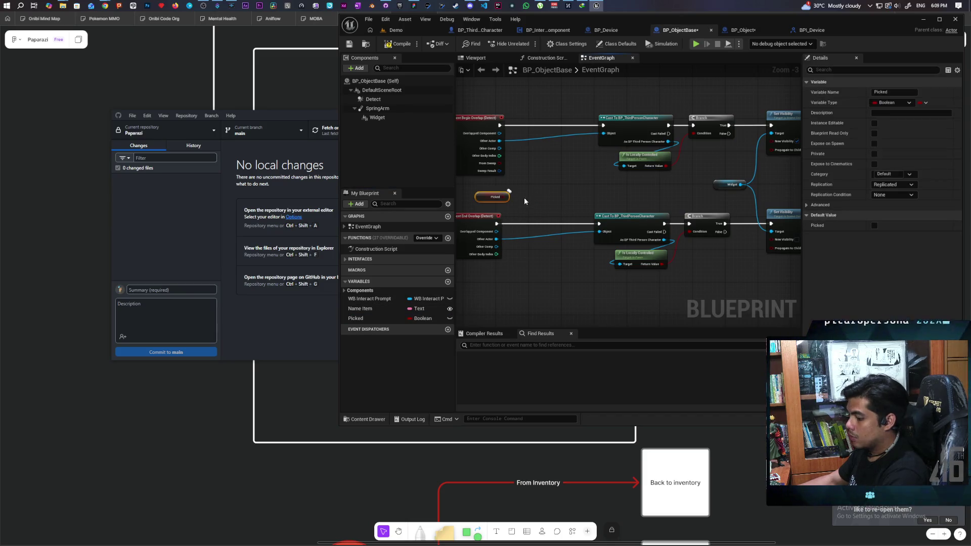
{"action": "left_click", "coordinate": [526, 161]}
{"action": "left_click", "coordinate": [531, 211]}
{"action": "left_click_drag", "start_coordinate": [541, 159], "coordinate": [541, 120]}
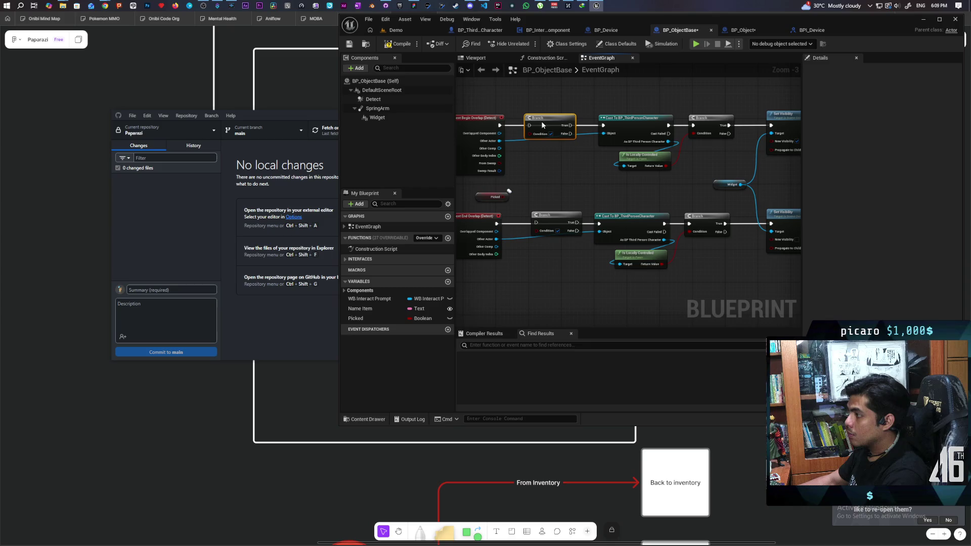
{"action": "mouse_move", "coordinate": [508, 192]}
{"action": "left_mouse_down"}
{"action": "mouse_move", "coordinate": [530, 143]}
{"action": "mouse_move", "coordinate": [603, 126]}
{"action": "left_mouse_up"}
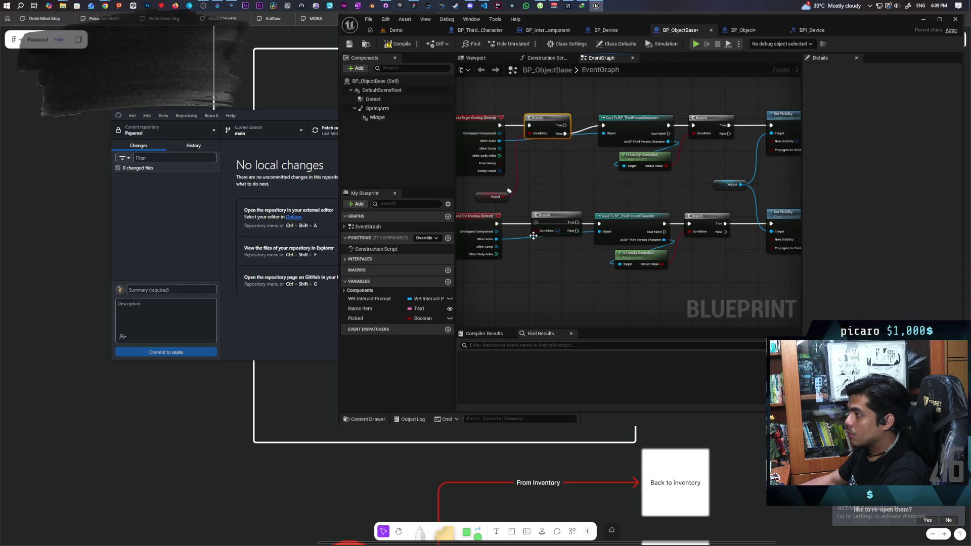
{"action": "left_click_drag", "start_coordinate": [508, 192], "coordinate": [542, 231]}
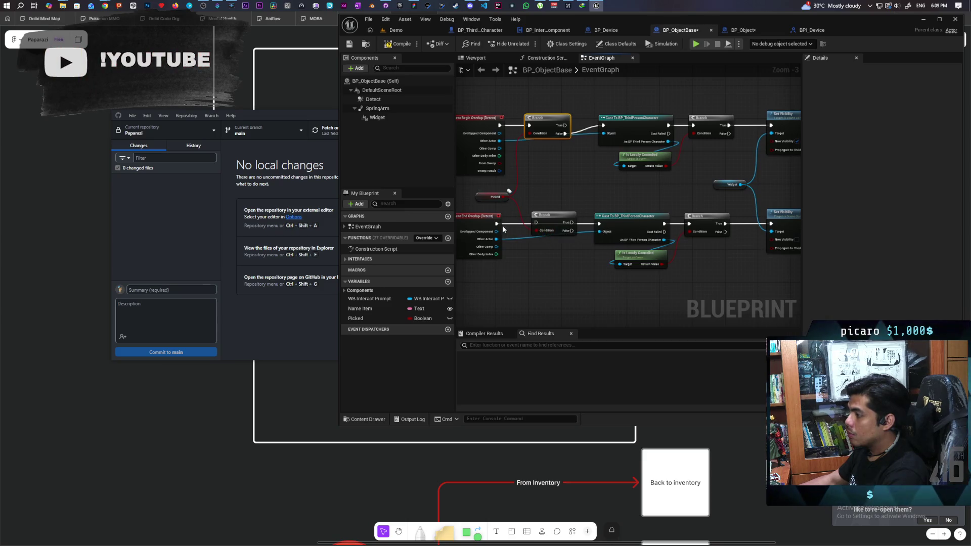
{"action": "left_click", "coordinate": [548, 216]}
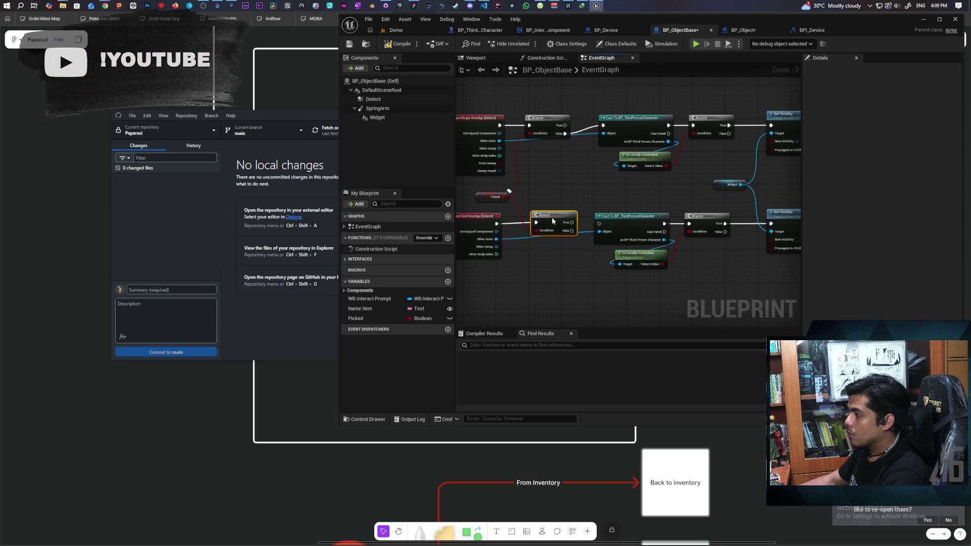
Remove the end-overlap Branch, rewire End Overlap to the Cast, save, and start a multiplayer playtest.
{"action": "mouse_move", "coordinate": [579, 197]}
{"action": "left_mouse_down"}
{"action": "mouse_move", "coordinate": [567, 172]}
{"action": "mouse_move", "coordinate": [610, 112]}
{"action": "mouse_move", "coordinate": [639, 125]}
{"action": "mouse_move", "coordinate": [617, 148]}
{"action": "mouse_move", "coordinate": [595, 124]}
{"action": "mouse_move", "coordinate": [589, 149]}
{"action": "left_mouse_up"}
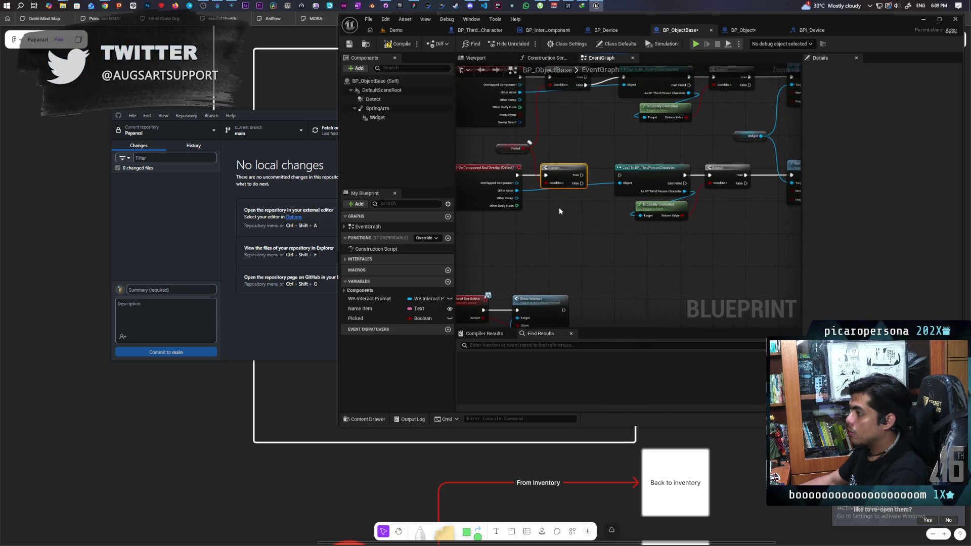
{"action": "key", "text": "Delete"}
{"action": "mouse_move", "coordinate": [516, 175]}
{"action": "left_mouse_down"}
{"action": "mouse_move", "coordinate": [623, 177]}
{"action": "mouse_move", "coordinate": [582, 196]}
{"action": "mouse_move", "coordinate": [594, 236]}
{"action": "left_mouse_up"}
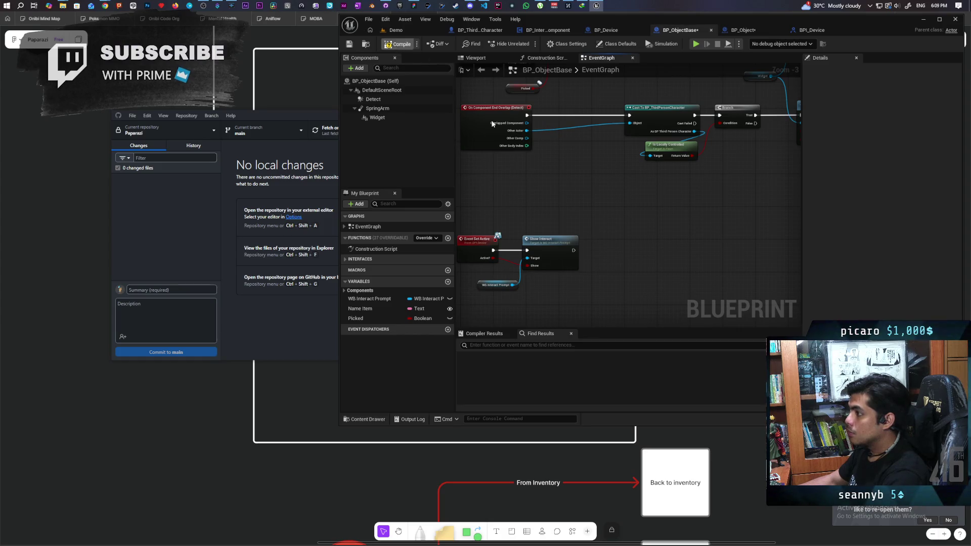
{"action": "key", "text": "ctrl+shift+s"}
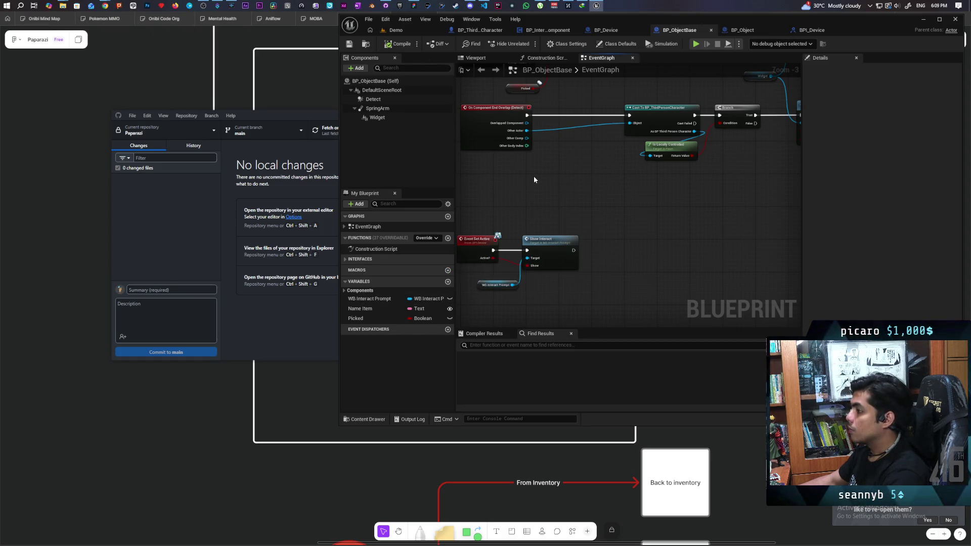
{"action": "left_click", "coordinate": [396, 30]}
{"action": "left_click", "coordinate": [526, 44]}
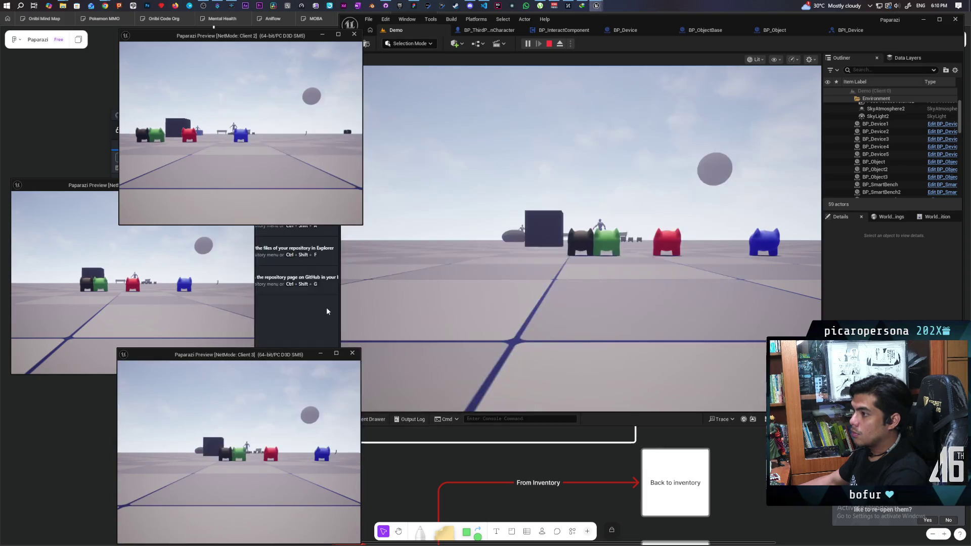
Walk the Client 2 and brown editor characters to the cubes and pick up the first cube with E.
{"action": "left_click", "coordinate": [308, 217]}
{"action": "key", "text": "w"}
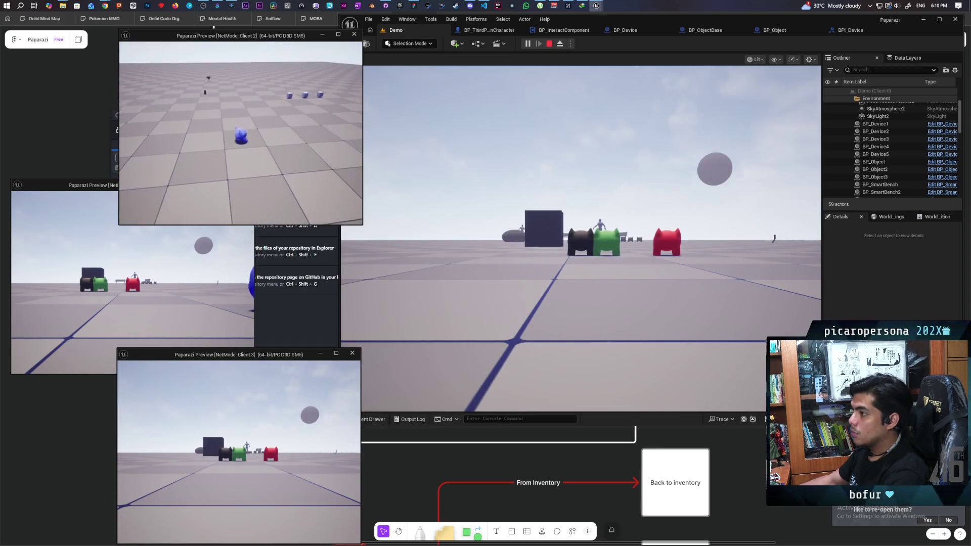
{"action": "left_click", "coordinate": [580, 237]}
{"action": "key", "text": "w"}
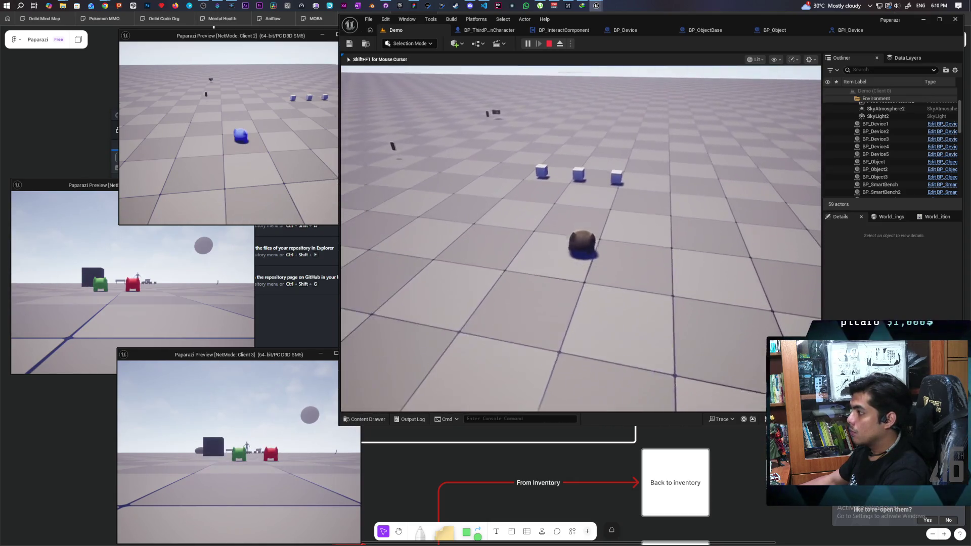
{"action": "key", "text": "shift+F1"}
{"action": "left_click", "coordinate": [313, 162]}
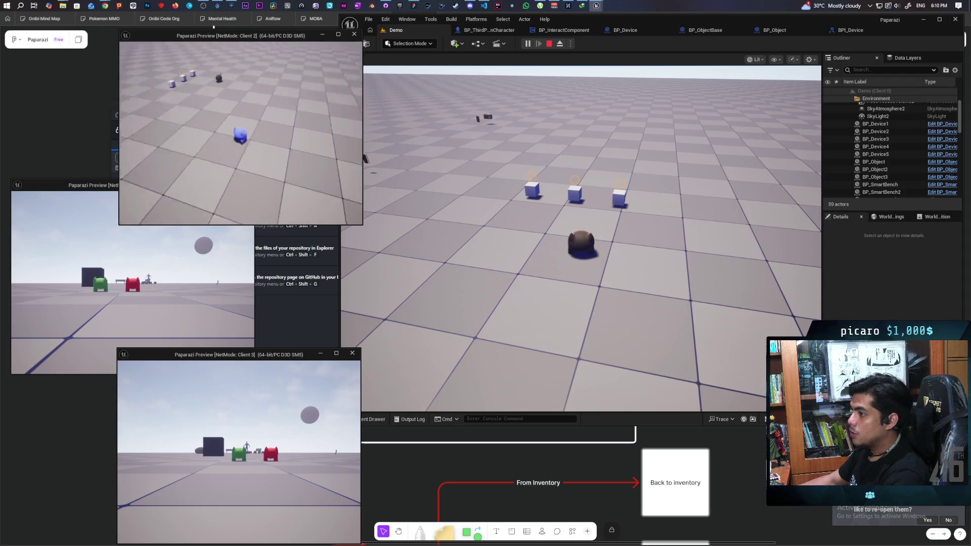
{"action": "key", "text": "w"}
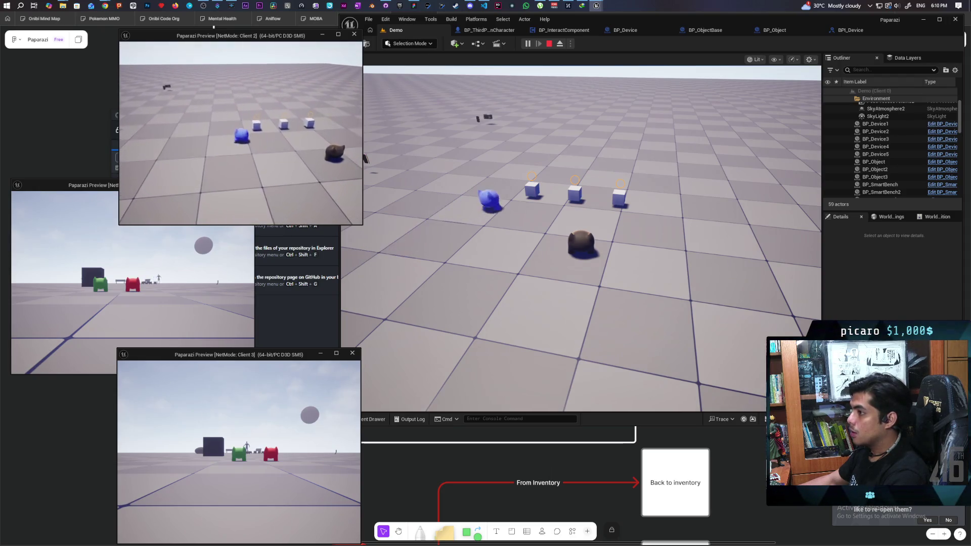
{"action": "key", "text": "e"}
Walk the red Client 1 character into the cubes, then stop the playtest with Esc.
{"action": "key", "text": "alt+Tab"}
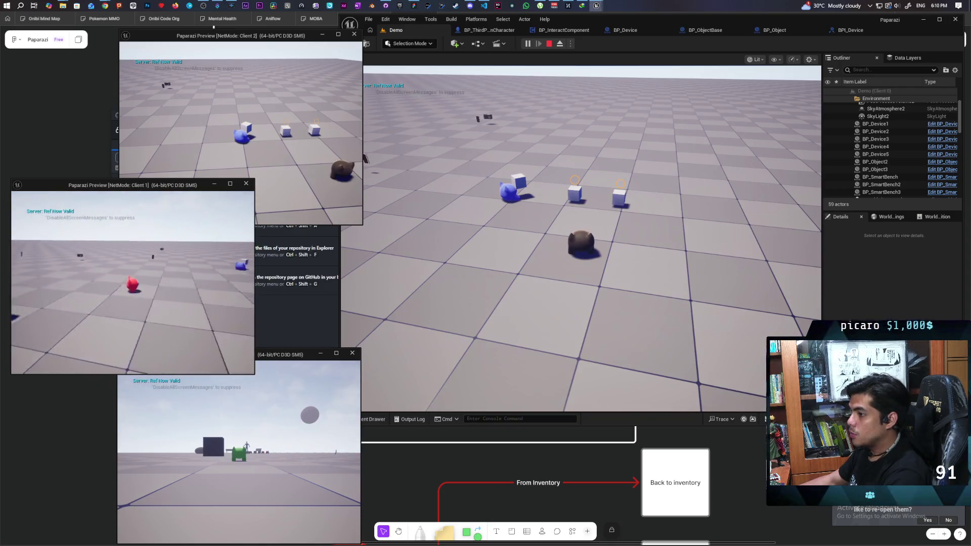
{"action": "key", "text": "w"}
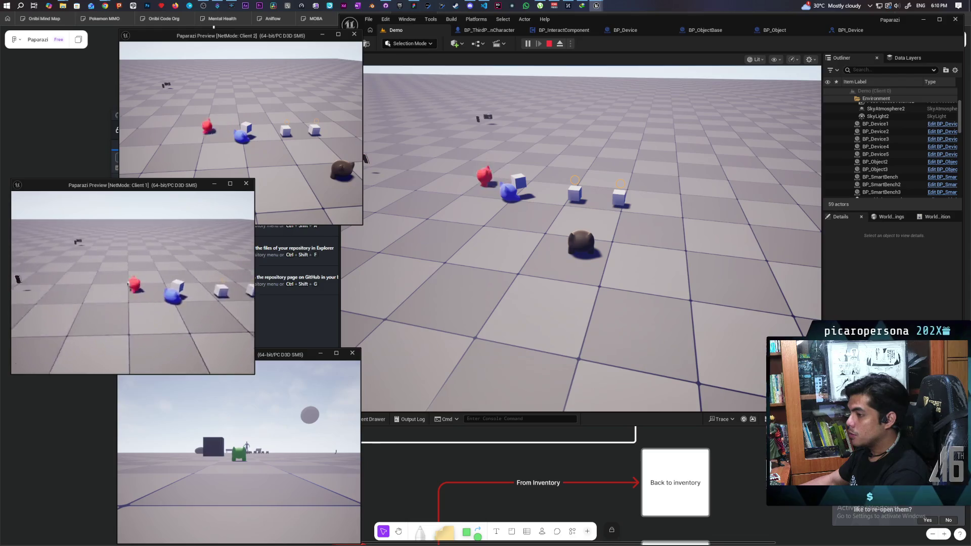
{"action": "key", "text": "s"}
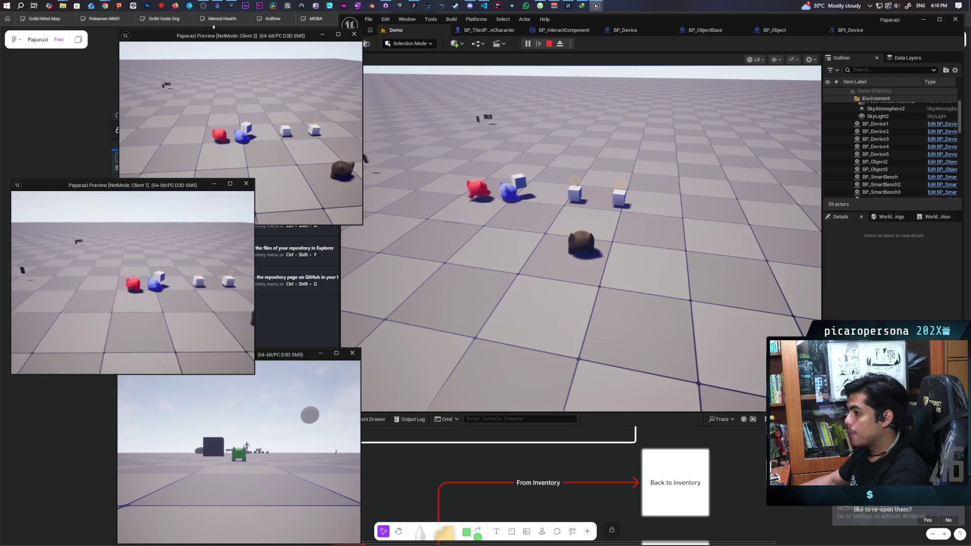
{"action": "key", "text": "w"}
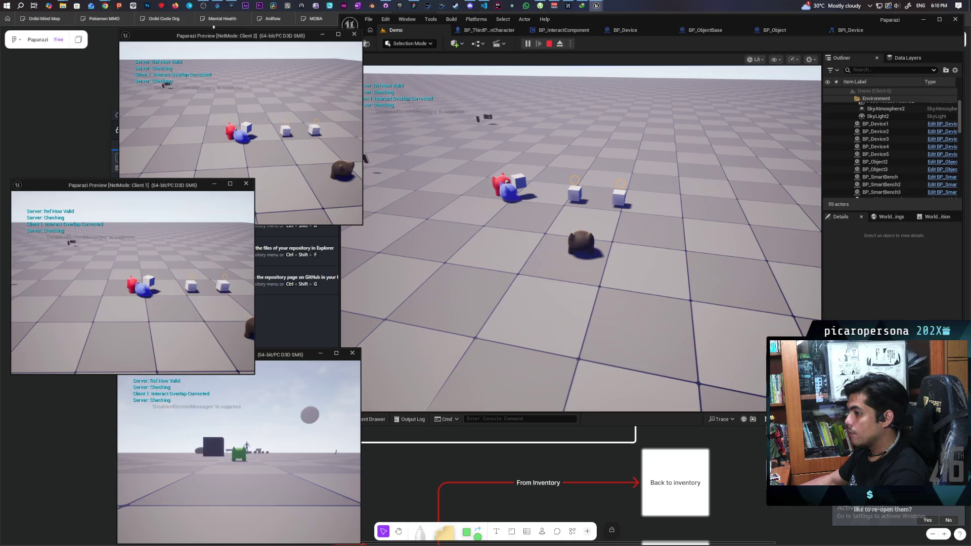
{"action": "key", "text": "Escape"}
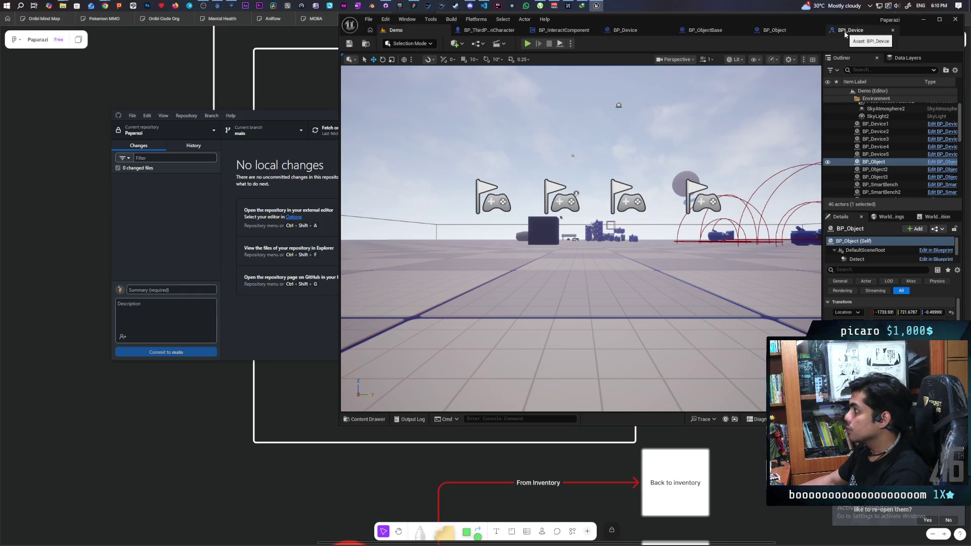
Check BP_ObjectBase's graph, then switch to BP_Object and pan to its event nodes.
{"action": "left_click", "coordinate": [704, 31]}
{"action": "scroll", "coordinate": [617, 217], "scroll_direction": "down", "scroll_amount": 1}
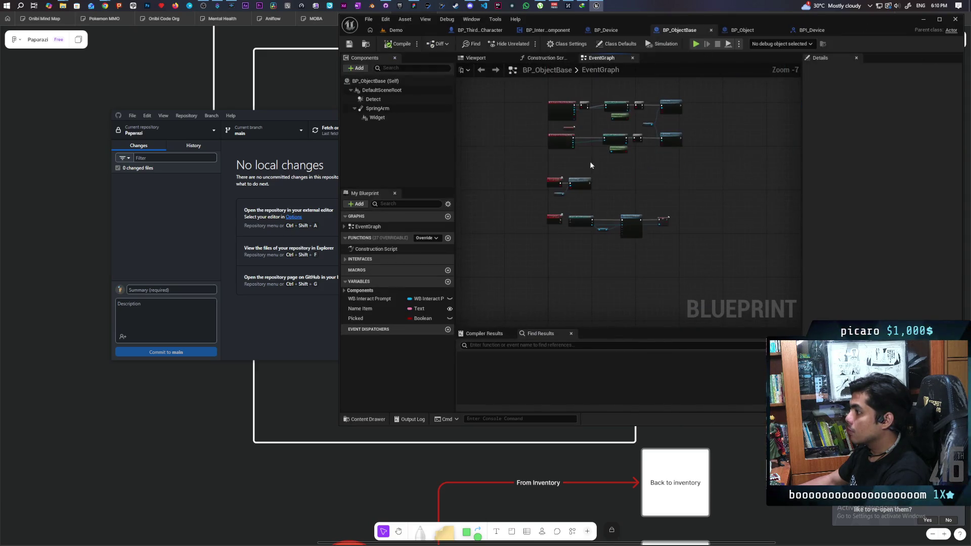
{"action": "scroll", "coordinate": [581, 201], "scroll_direction": "up", "scroll_amount": 2}
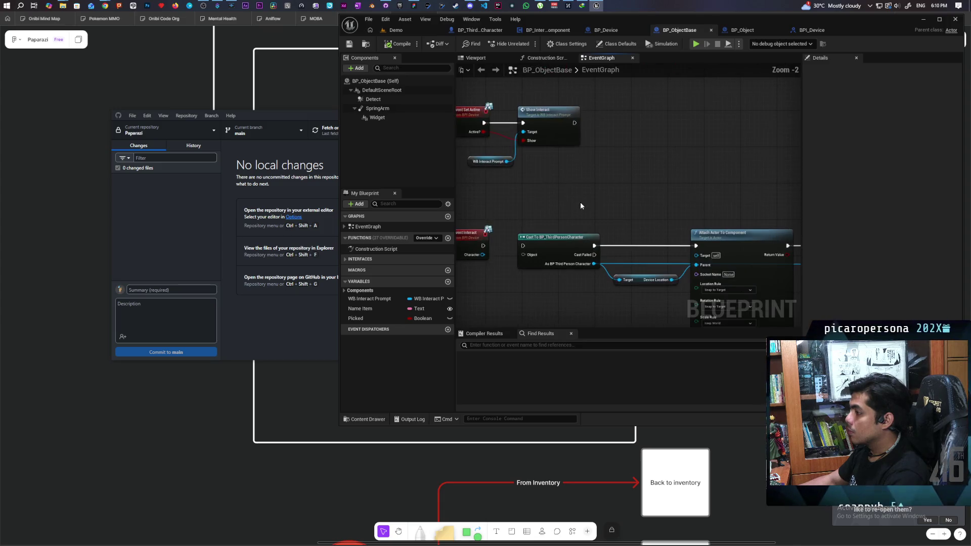
{"action": "scroll", "coordinate": [593, 154], "scroll_direction": "down", "scroll_amount": 1}
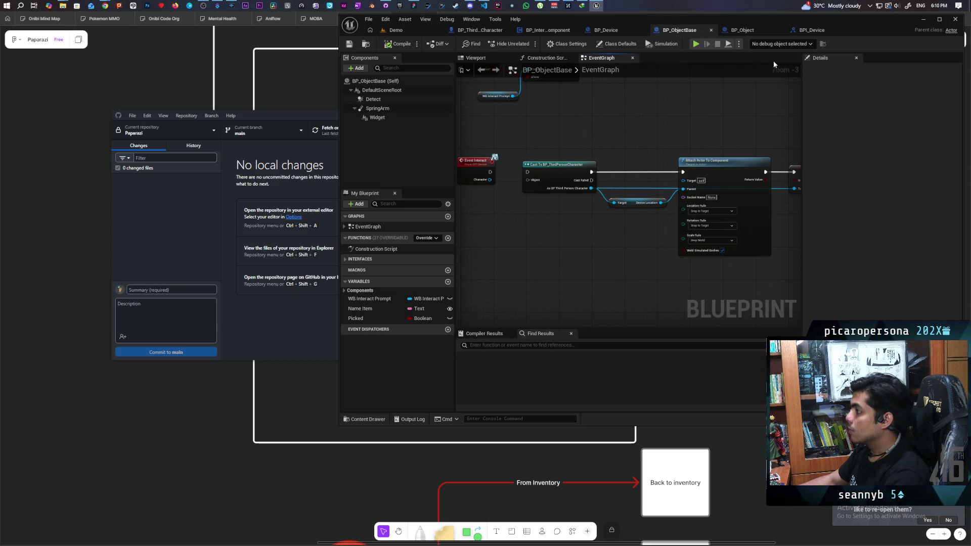
{"action": "left_click", "coordinate": [742, 32]}
{"action": "scroll", "coordinate": [617, 165], "scroll_direction": "down", "scroll_amount": 3}
{"action": "left_click_drag", "start_coordinate": [588, 145], "coordinate": [678, 146]}
{"action": "scroll", "coordinate": [544, 193], "scroll_direction": "up", "scroll_amount": 4}
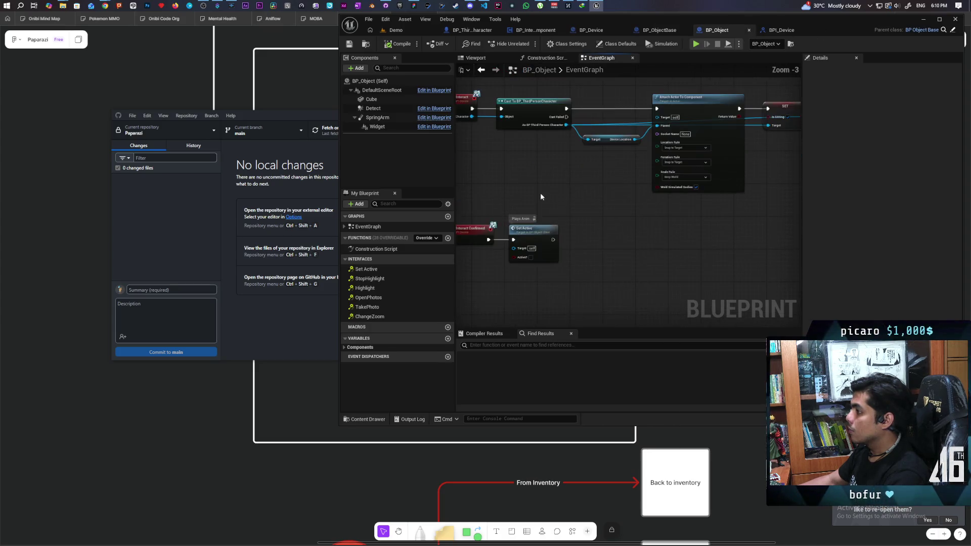
Add a Get Picked node and a Branch node, wiring Picked into the Branch condition.
{"action": "right_click", "coordinate": [526, 199]}
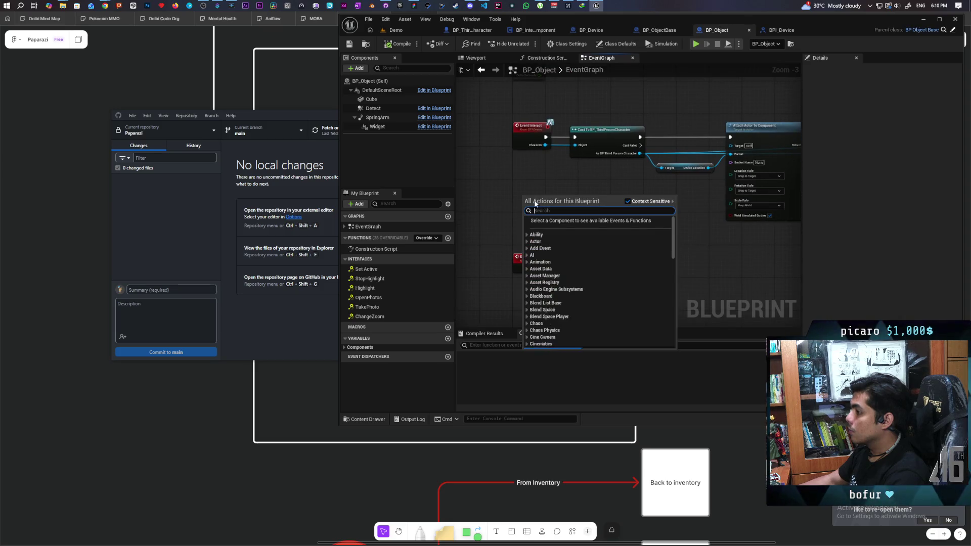
{"action": "type", "text": "picked"}
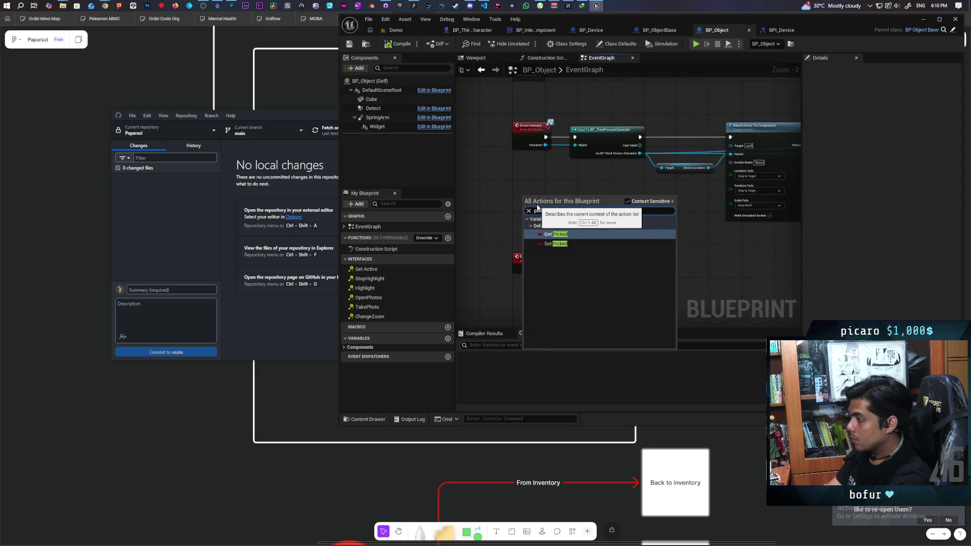
{"action": "key", "text": "Return"}
{"action": "scroll", "coordinate": [609, 221], "scroll_direction": "up", "scroll_amount": 2}
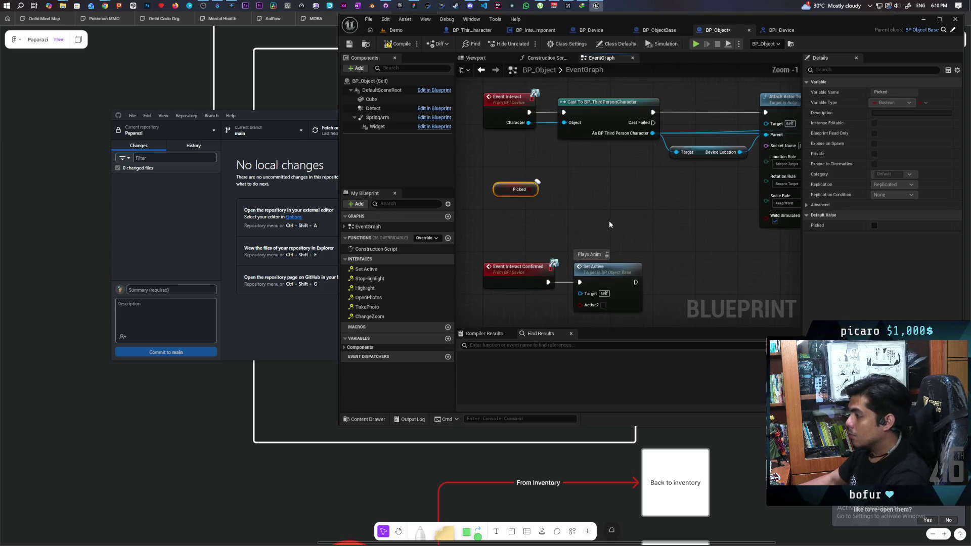
{"action": "left_click", "coordinate": [593, 201]}
{"action": "left_click_drag", "start_coordinate": [560, 225], "coordinate": [602, 233]}
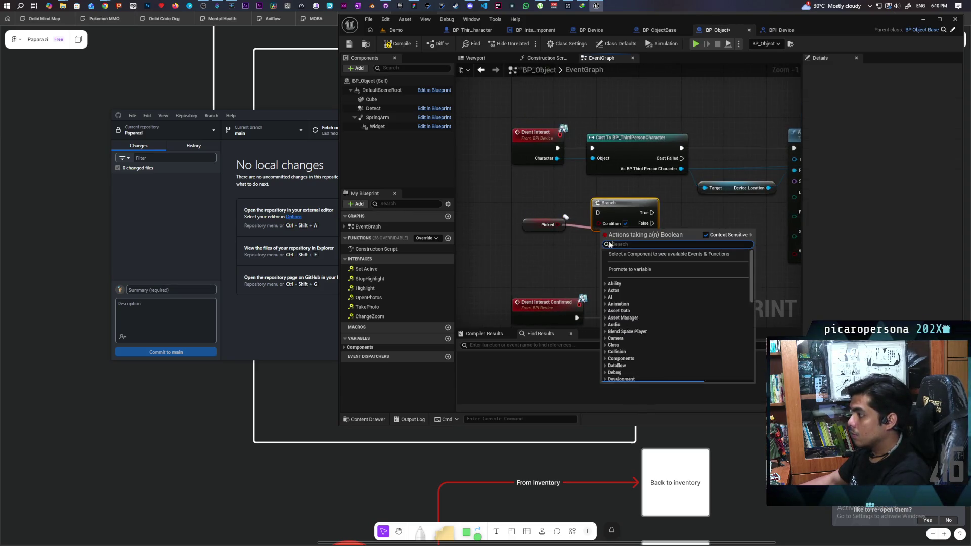
{"action": "left_click", "coordinate": [551, 239]}
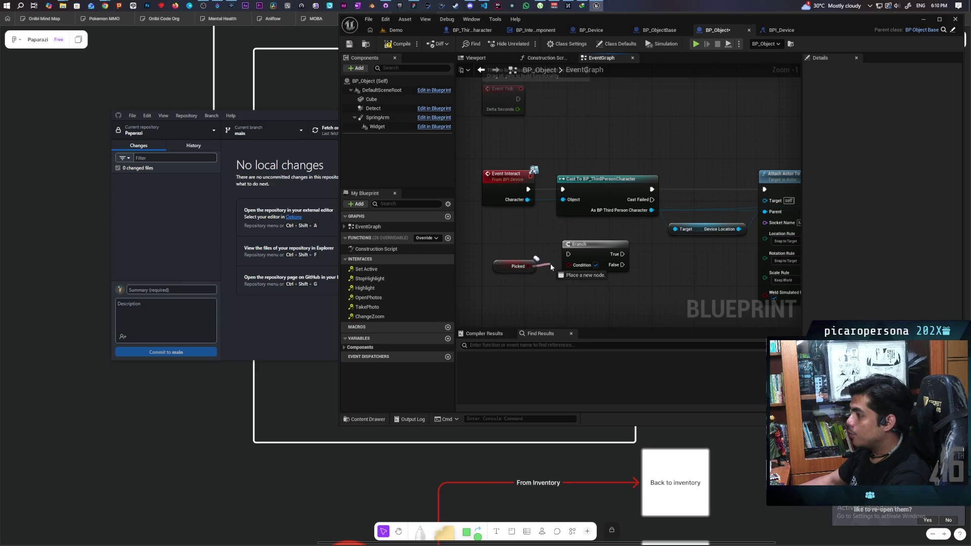
{"action": "left_click_drag", "start_coordinate": [583, 250], "coordinate": [582, 244]}
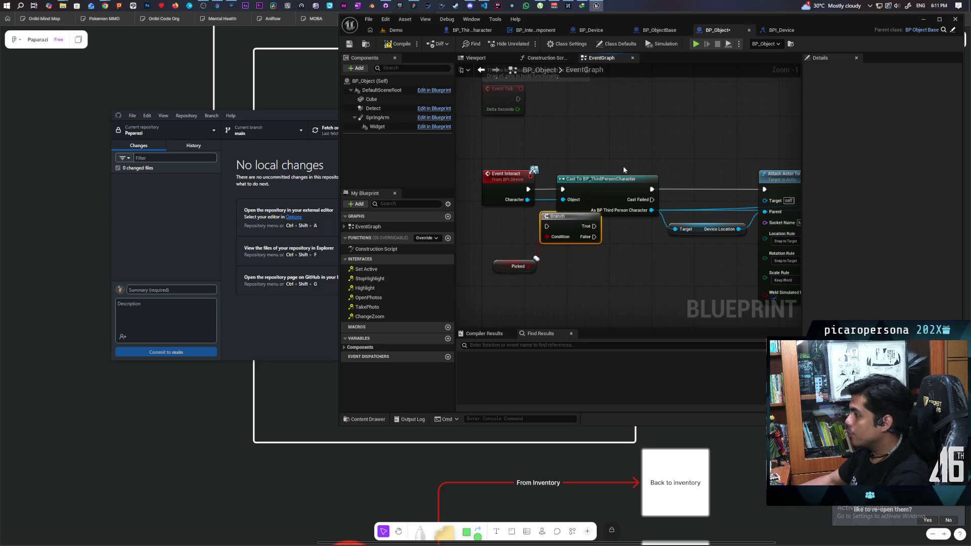
Insert the Branch between Event Interact and Cast To BP_ThirdPersonCharacter, then save BP_Object.
{"action": "scroll", "coordinate": [623, 167], "scroll_direction": "down", "scroll_amount": 4}
{"action": "mouse_move", "coordinate": [770, 168]}
{"action": "left_mouse_down"}
{"action": "mouse_move", "coordinate": [540, 260]}
{"action": "mouse_move", "coordinate": [512, 248]}
{"action": "left_mouse_up"}
{"action": "left_click_drag", "start_coordinate": [499, 195], "coordinate": [544, 192]}
{"action": "scroll", "coordinate": [594, 224], "scroll_direction": "up", "scroll_amount": 3}
{"action": "mouse_move", "coordinate": [594, 224]}
{"action": "left_mouse_down"}
{"action": "mouse_move", "coordinate": [602, 190]}
{"action": "mouse_move", "coordinate": [564, 194]}
{"action": "left_mouse_up"}
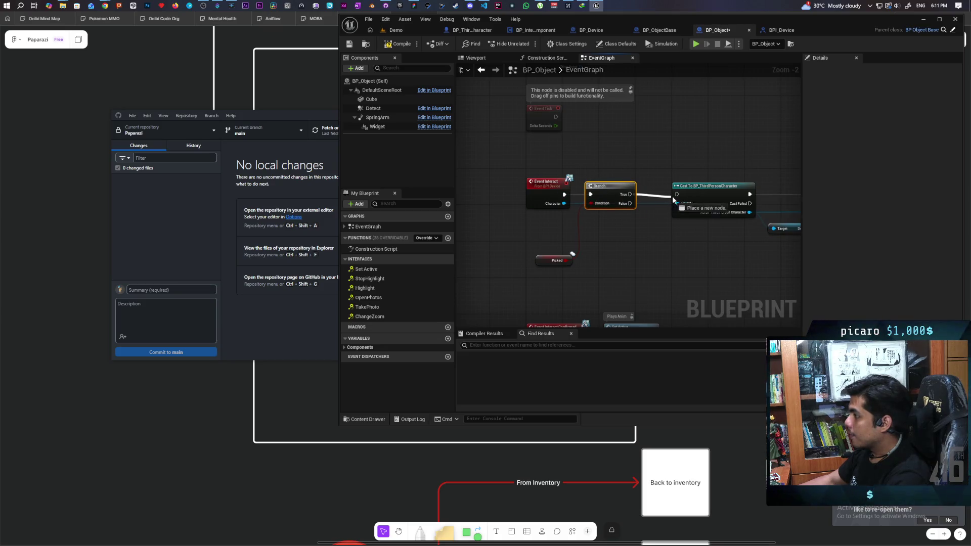
{"action": "left_click_drag", "start_coordinate": [546, 260], "coordinate": [555, 226]}
{"action": "key", "text": "ctrl+s"}
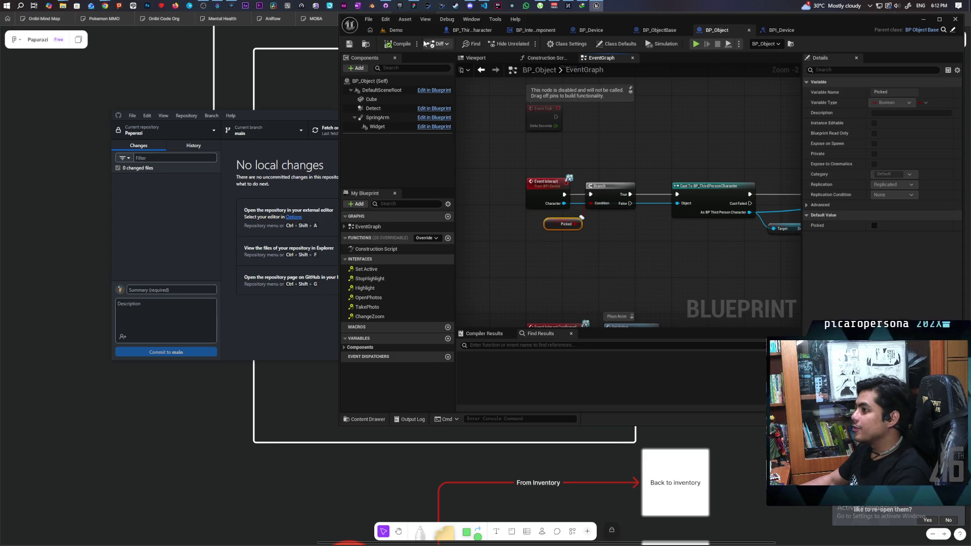
{"action": "left_click", "coordinate": [396, 30]}
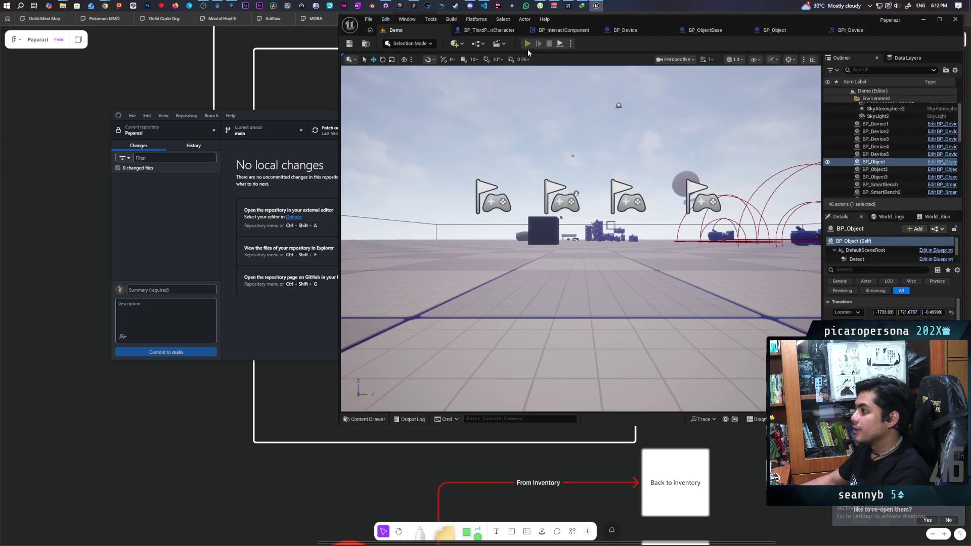
Start a multiplayer play session and walk the blue pawn into the cubes' overlap to show the interact prompt.
{"action": "left_click", "coordinate": [527, 47]}
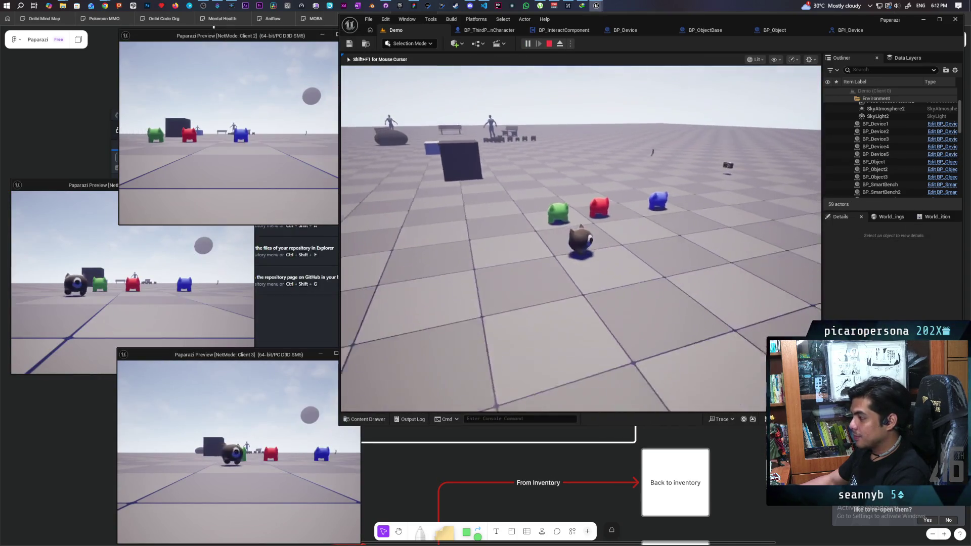
{"action": "key", "text": "w"}
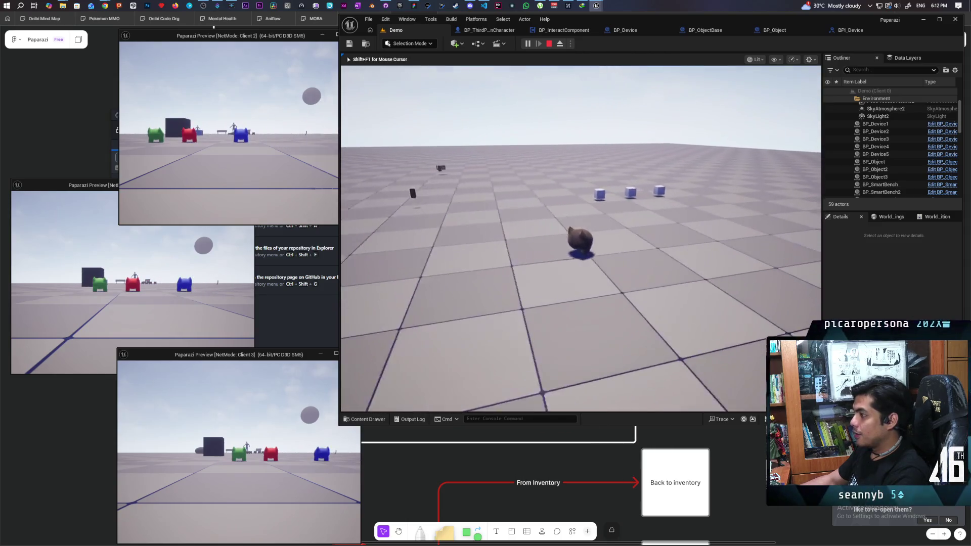
{"action": "key", "text": "w"}
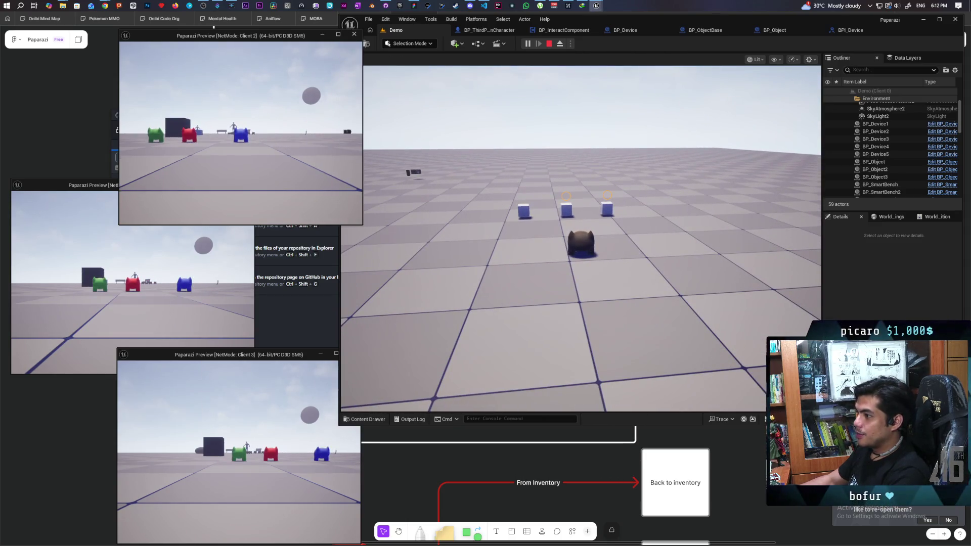
{"action": "key", "text": "w"}
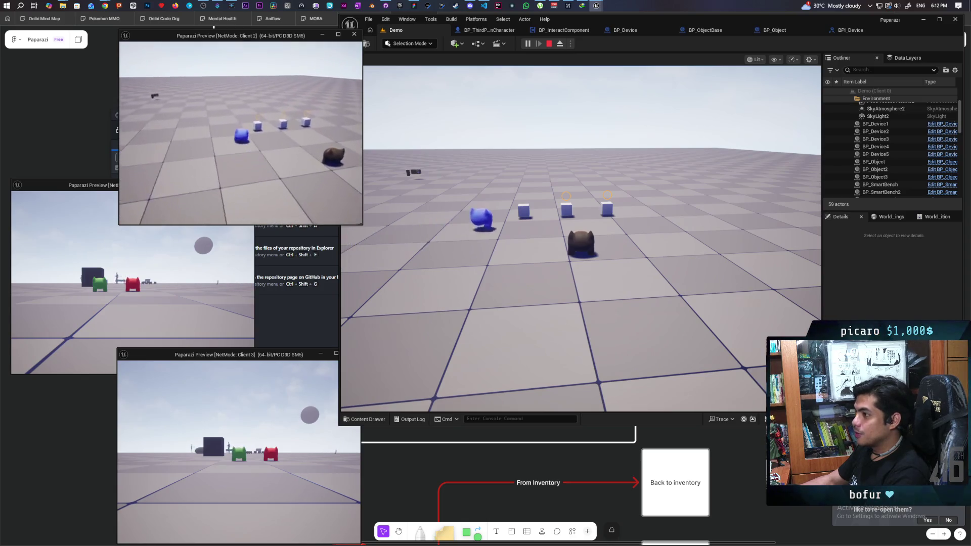
{"action": "key", "text": "w"}
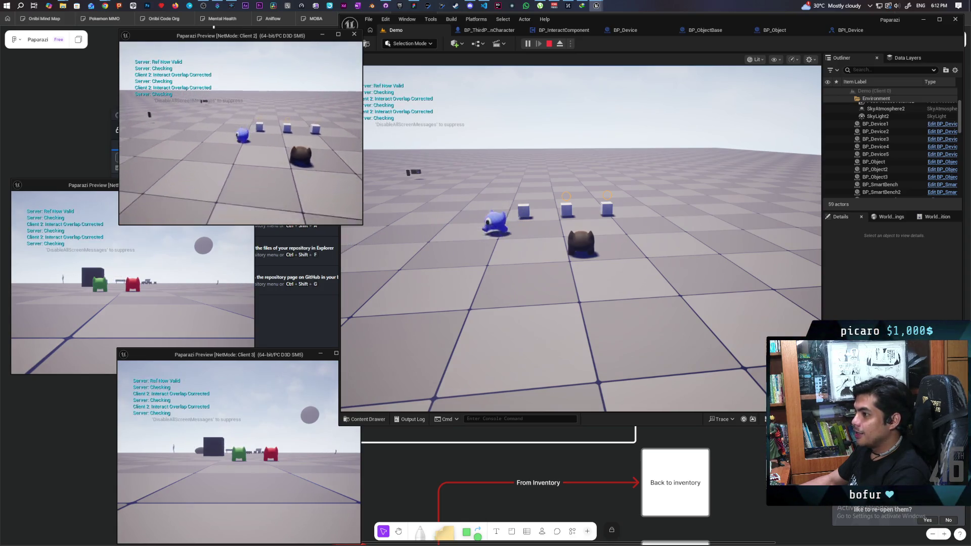
{"action": "key", "text": "space"}
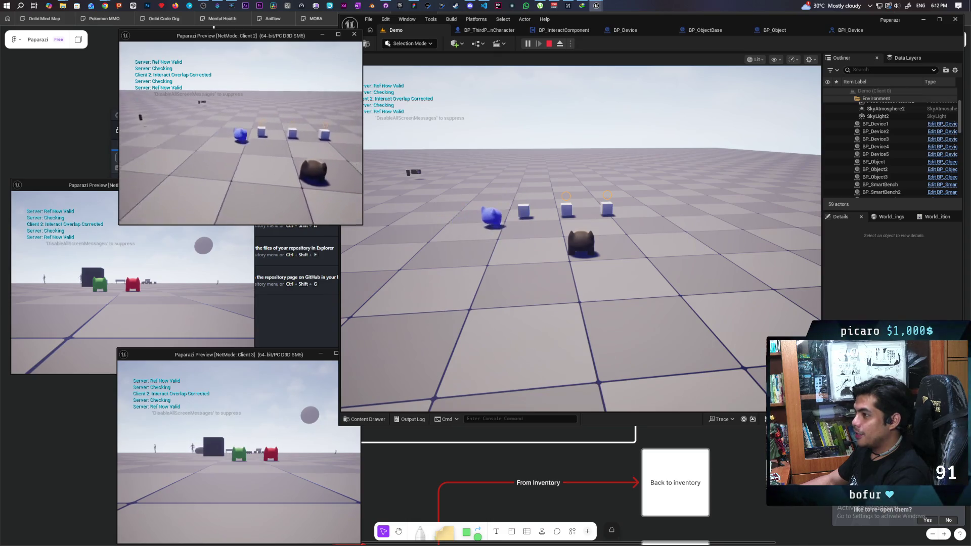
{"action": "key", "text": "a"}
{"action": "key", "text": "d"}
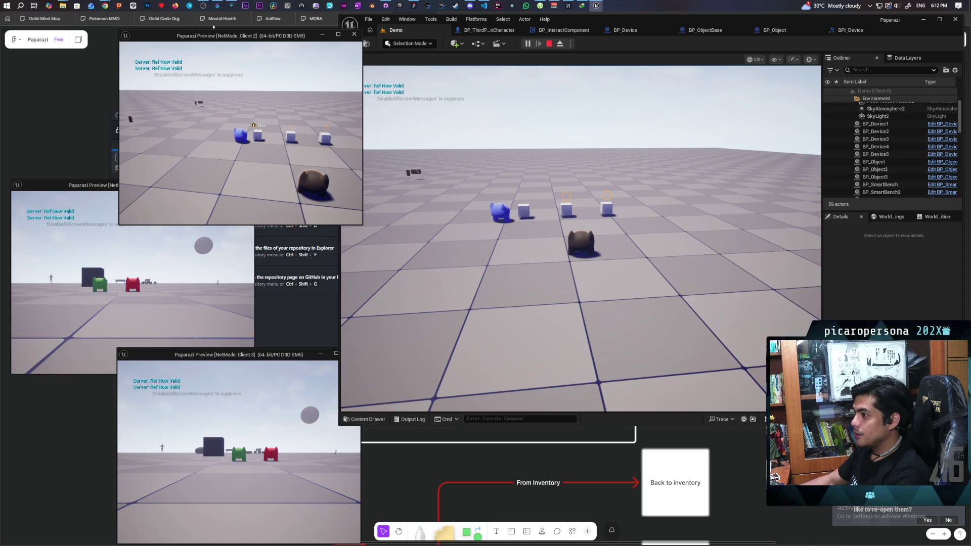
{"action": "key", "text": "a"}
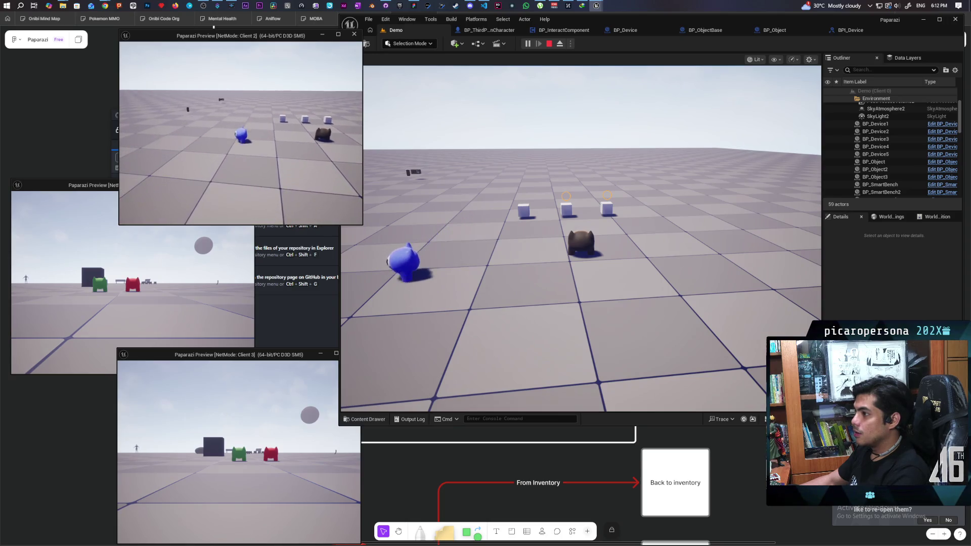
Walk the brown pawn toward the three cubes, then move the blue pawn around them.
{"action": "left_click", "coordinate": [504, 187]}
{"action": "left_click", "coordinate": [504, 186]}
{"action": "key", "text": "s"}
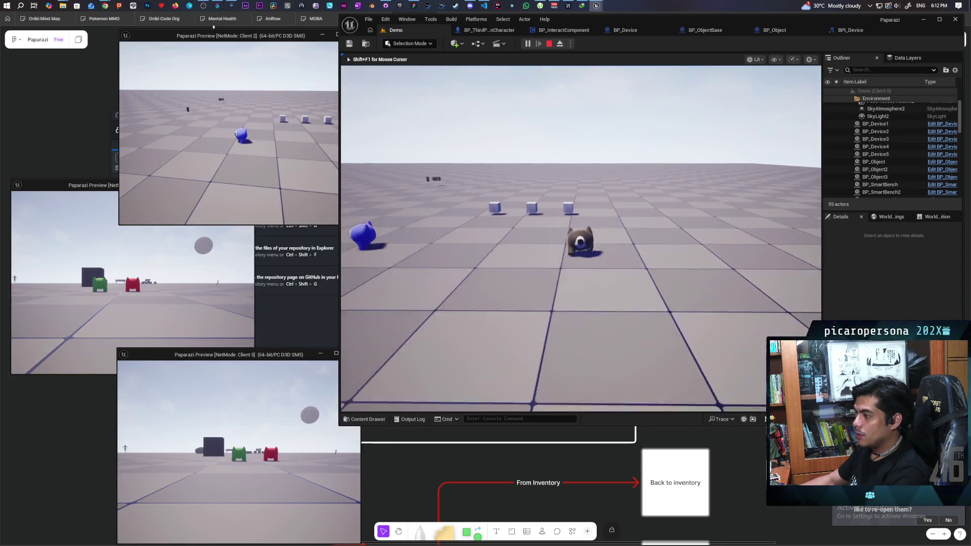
{"action": "key", "text": "w"}
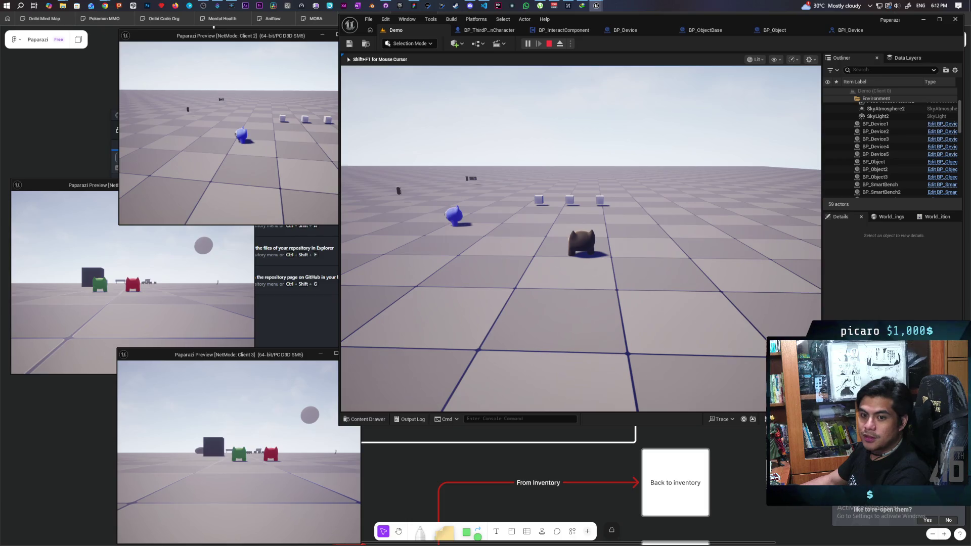
{"action": "key", "text": "w"}
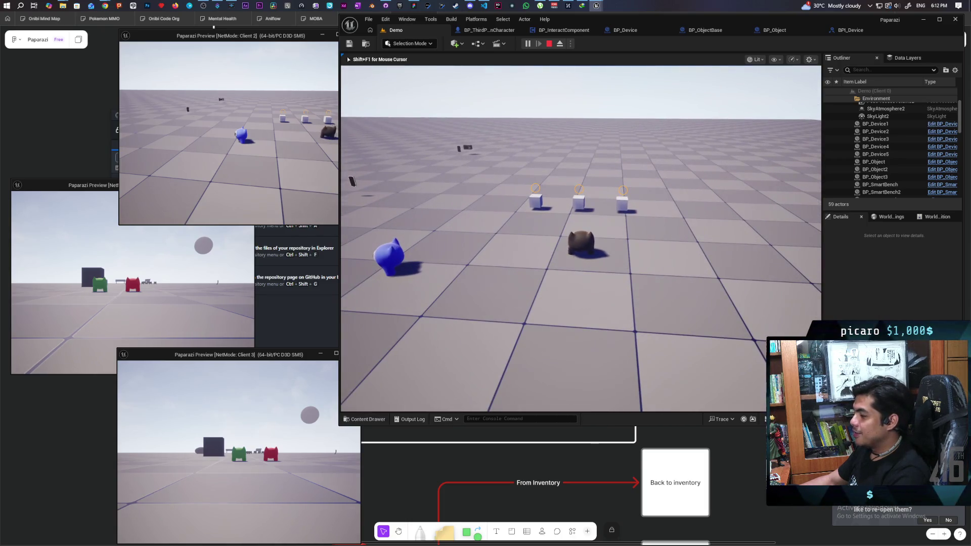
{"action": "key", "text": "alt+Tab"}
{"action": "key", "text": "w"}
{"action": "key", "text": "w"}
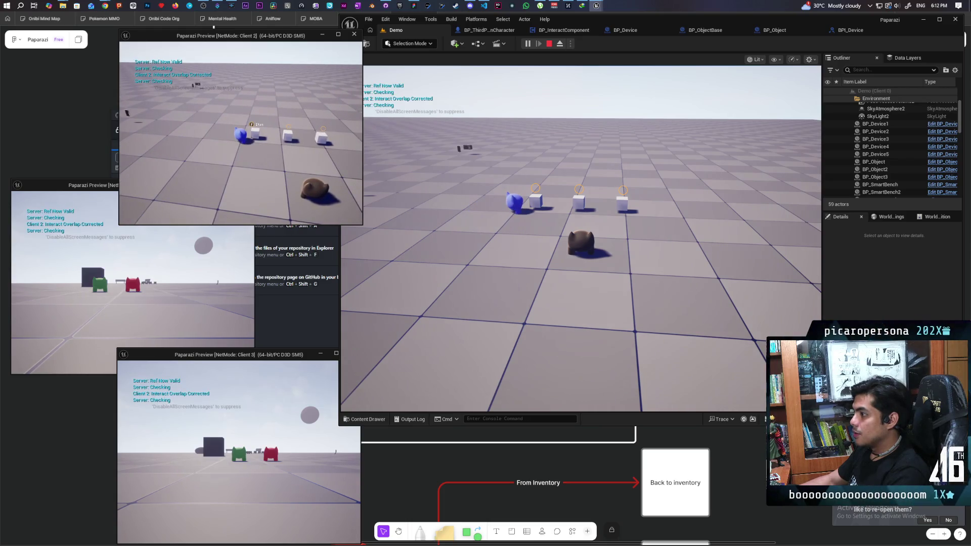
{"action": "key", "text": "s"}
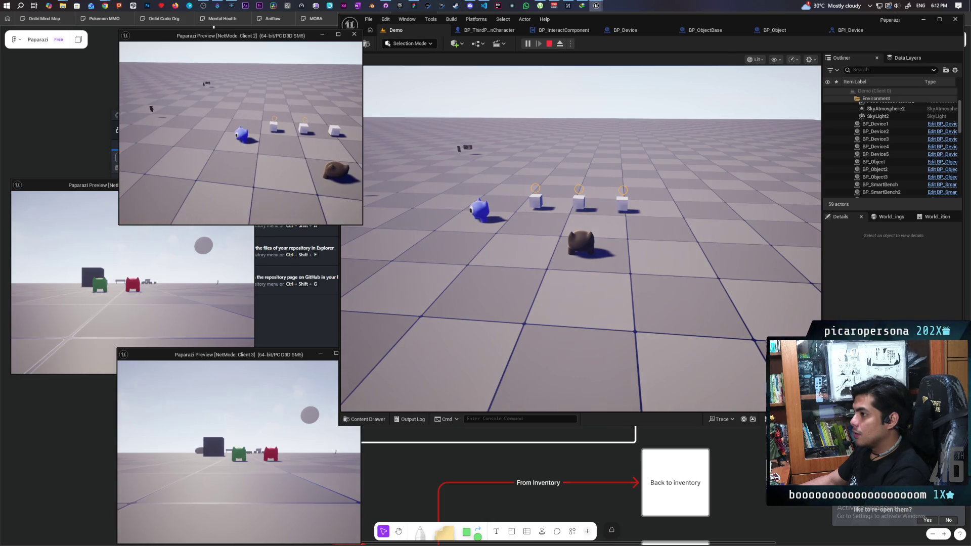
{"action": "key", "text": "a"}
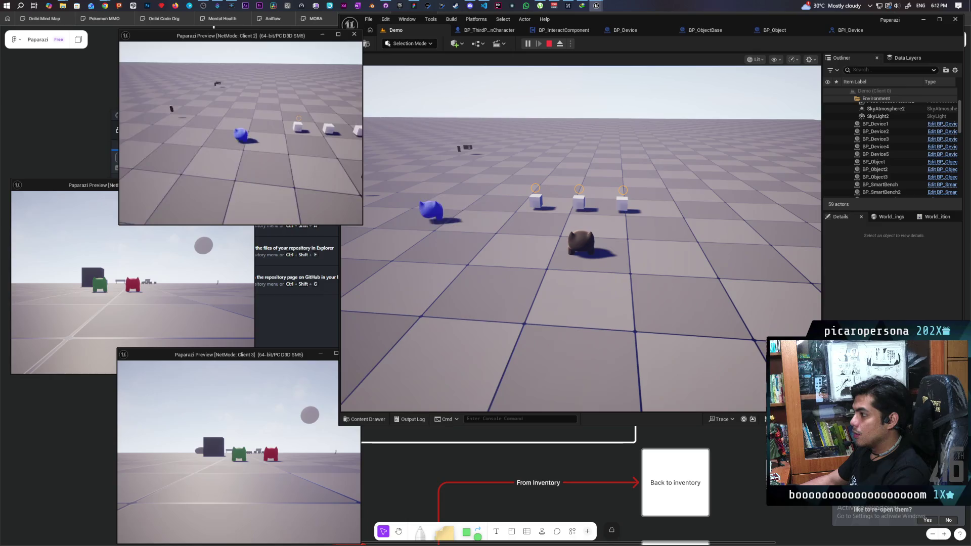
{"action": "key", "text": "d"}
Walk the brown pawn and Client 2's blue pawn up to the boxes.
{"action": "left_click", "coordinate": [581, 238]}
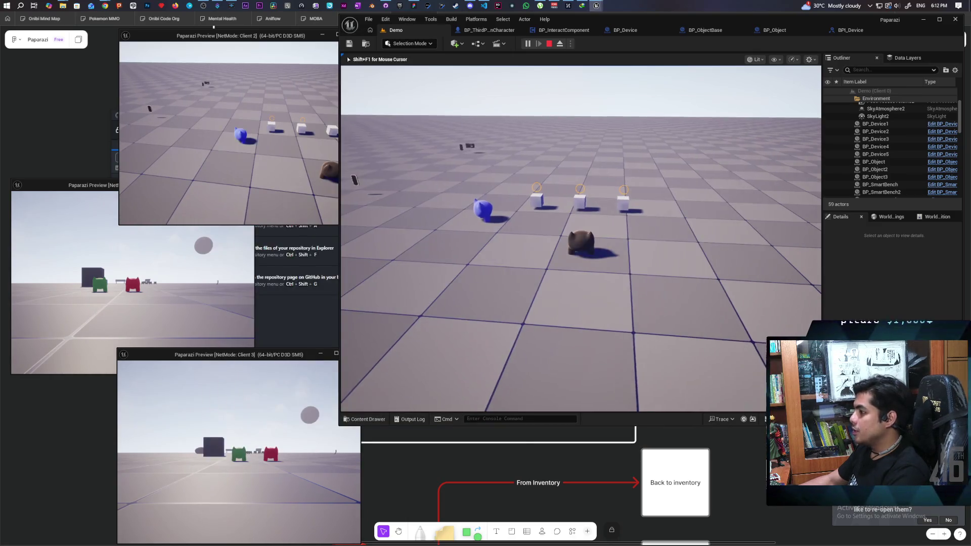
{"action": "key", "text": "w"}
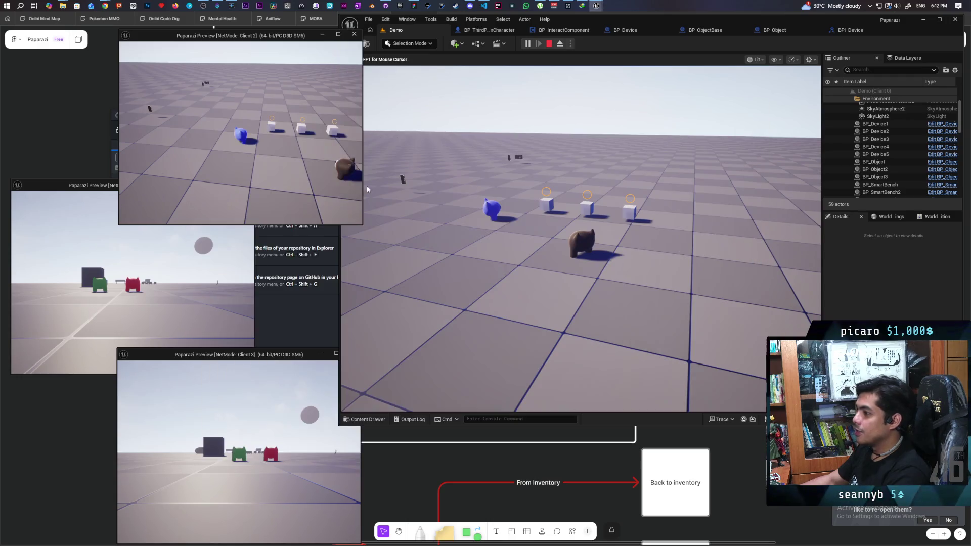
{"action": "key", "text": "shift+F1"}
{"action": "left_click", "coordinate": [240, 151]}
{"action": "key", "text": "a"}
{"action": "key", "text": "w"}
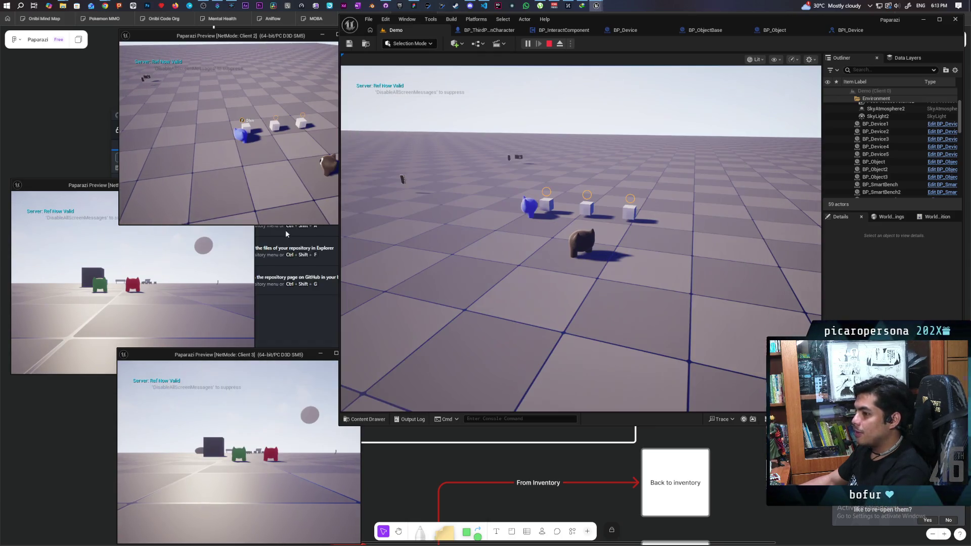
Move Client 1's red pawn and the brown pawn near the cubes, then stop the session.
{"action": "left_click", "coordinate": [132, 283]}
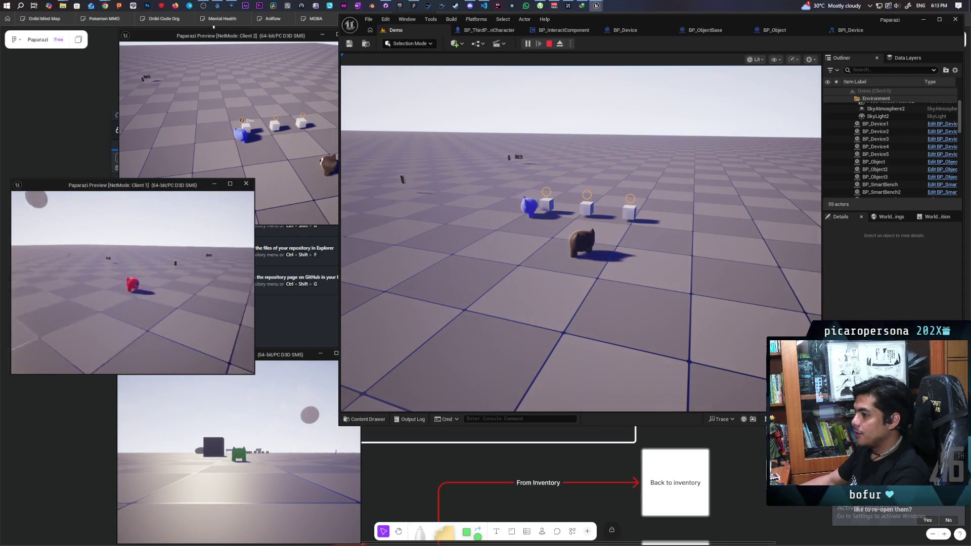
{"action": "key", "text": "w"}
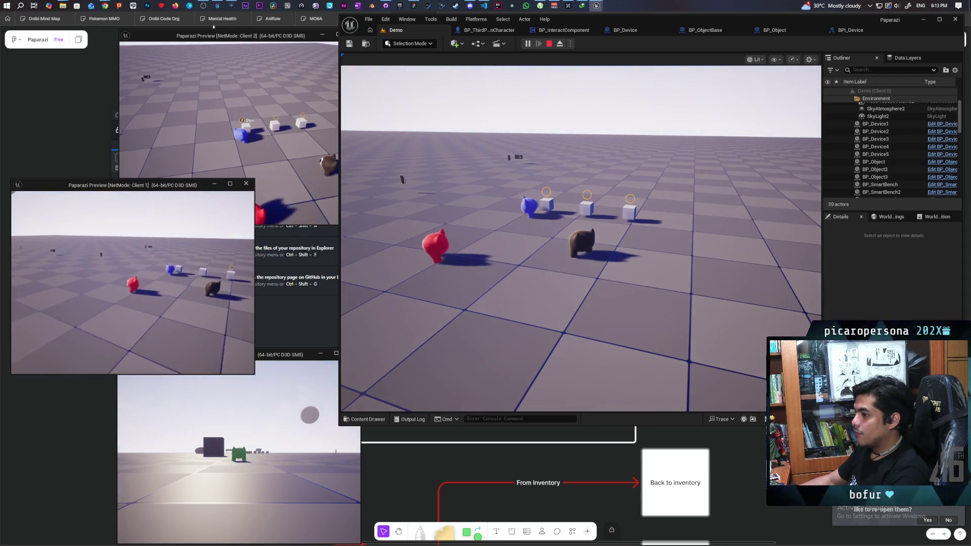
{"action": "key", "text": "s"}
{"action": "key", "text": "s"}
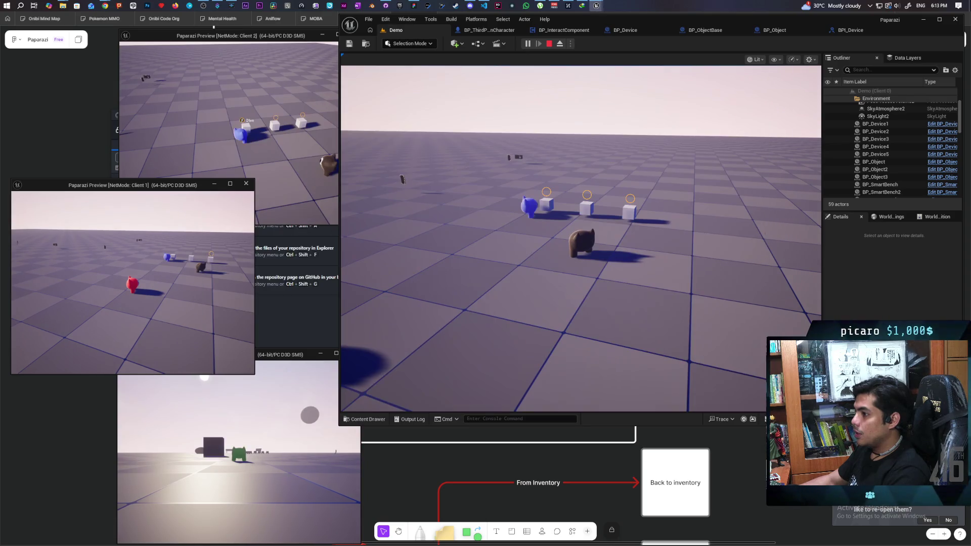
{"action": "left_click", "coordinate": [525, 274]}
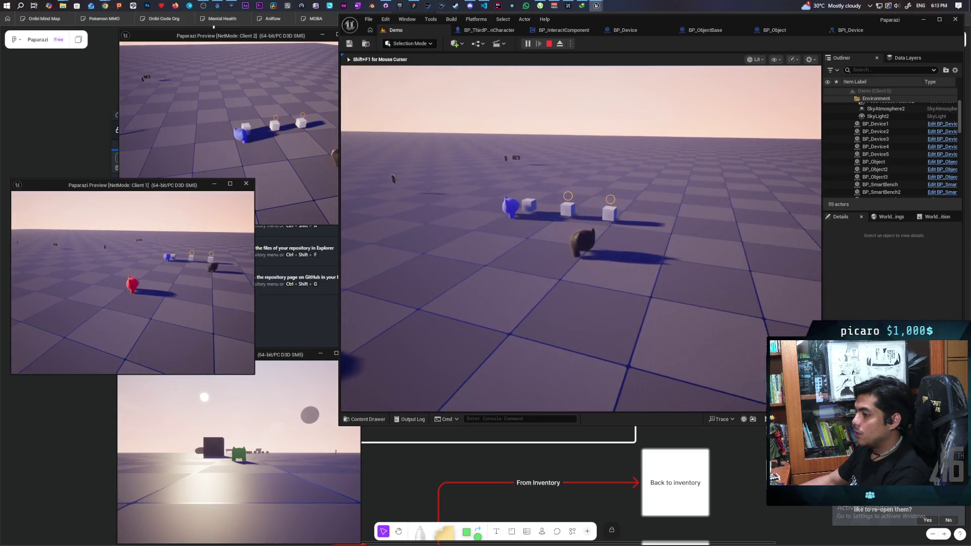
{"action": "key", "text": "w"}
{"action": "key", "text": "w"}
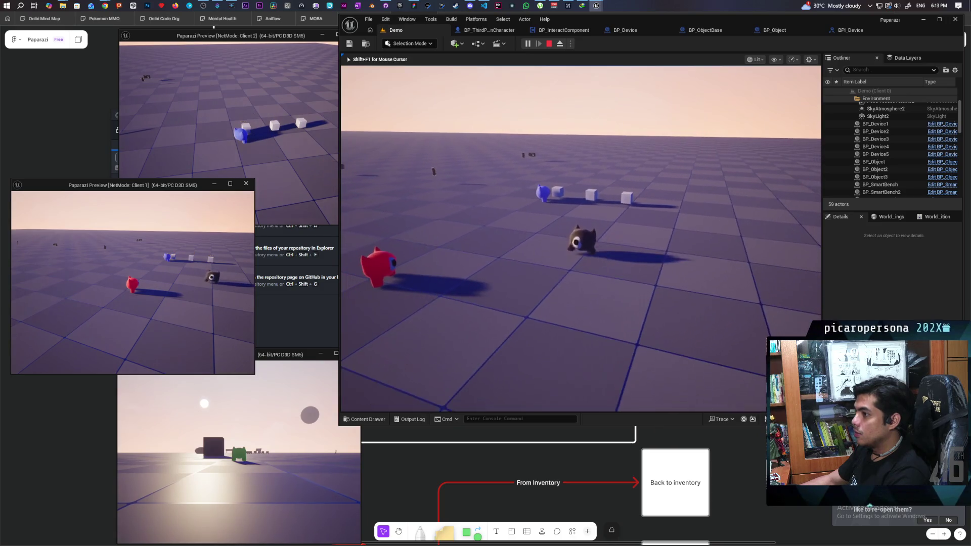
{"action": "key", "text": "s"}
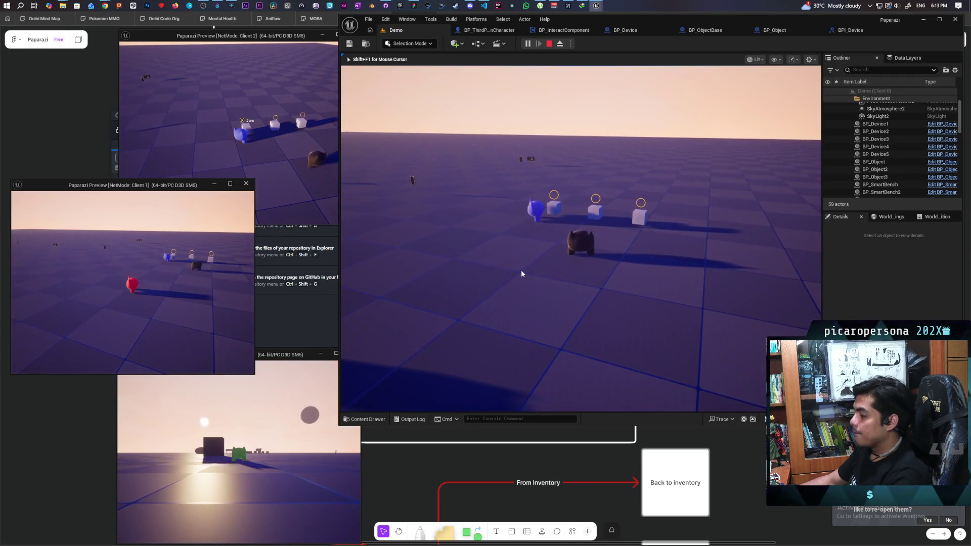
{"action": "key", "text": "Escape"}
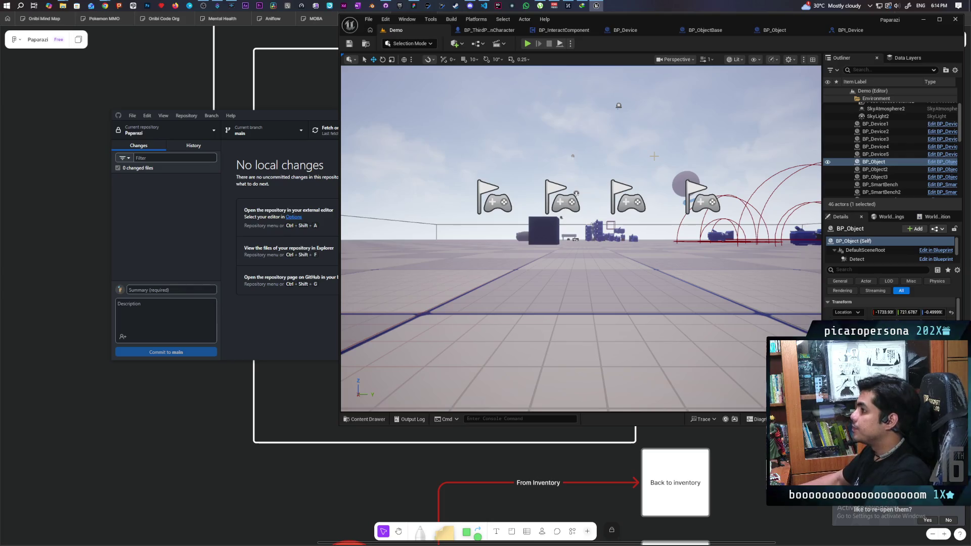
Open the BP_Object Blueprint, then switch to the BP_ObjectBase event graph.
{"action": "key", "text": "Escape"}
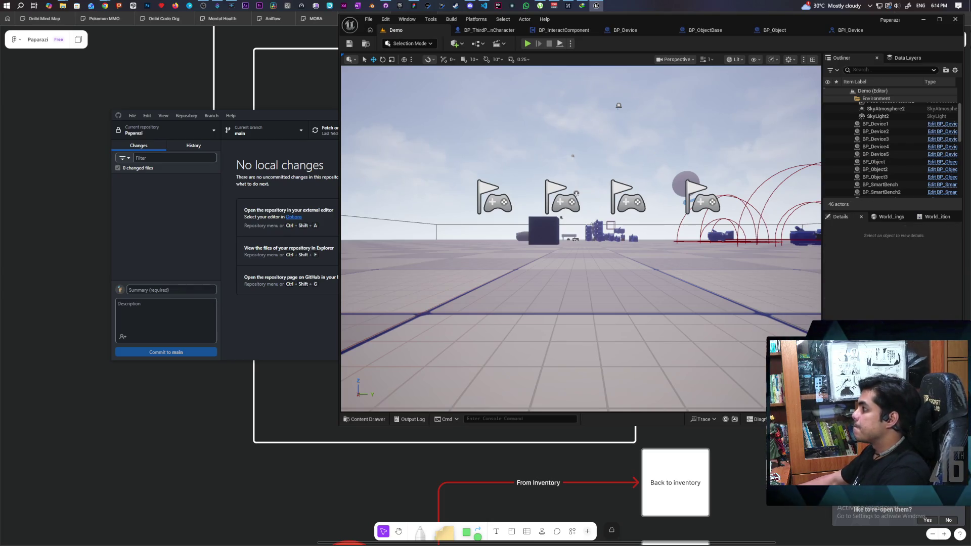
{"action": "left_click", "coordinate": [782, 29]}
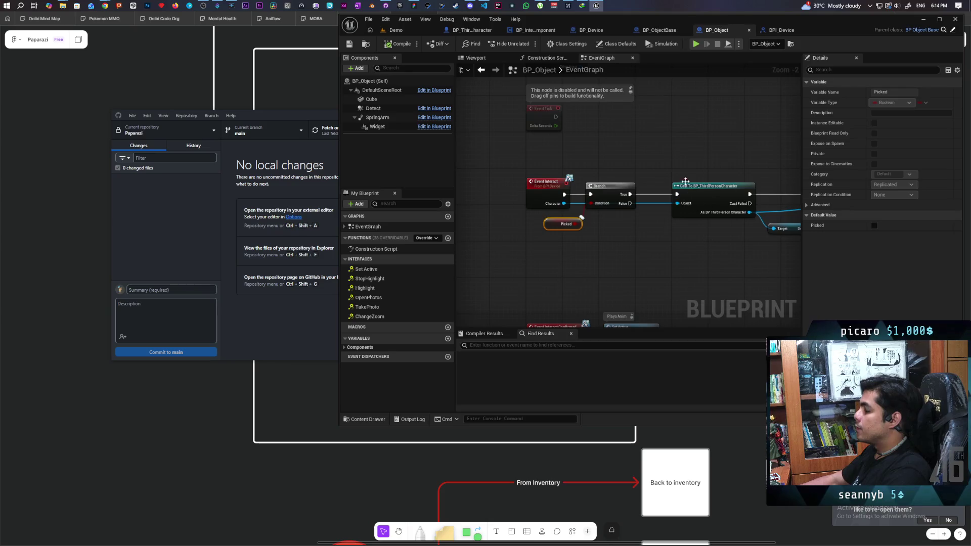
{"action": "scroll", "coordinate": [648, 213], "scroll_direction": "up", "scroll_amount": 3}
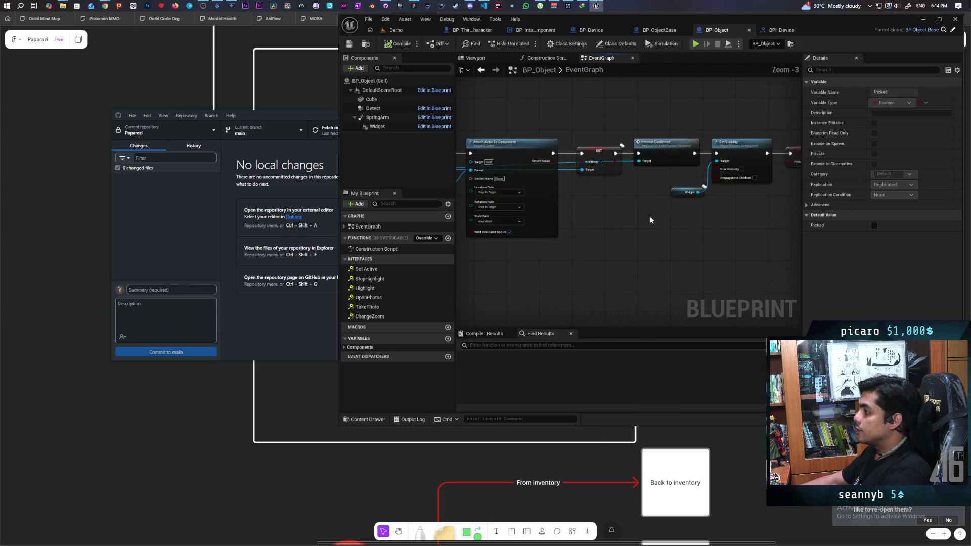
{"action": "scroll", "coordinate": [657, 222], "scroll_direction": "down", "scroll_amount": 3}
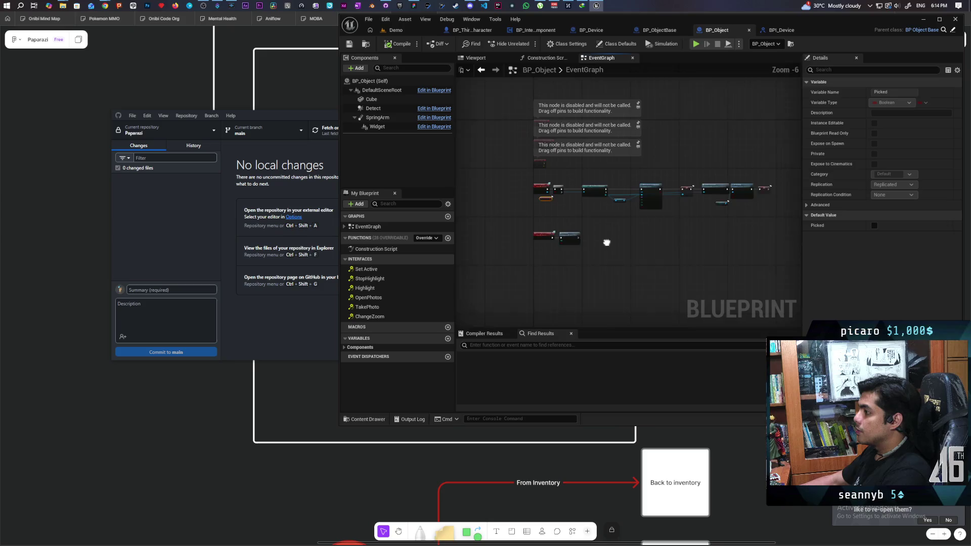
{"action": "left_click", "coordinate": [659, 30]}
{"action": "scroll", "coordinate": [633, 211], "scroll_direction": "down", "scroll_amount": 2}
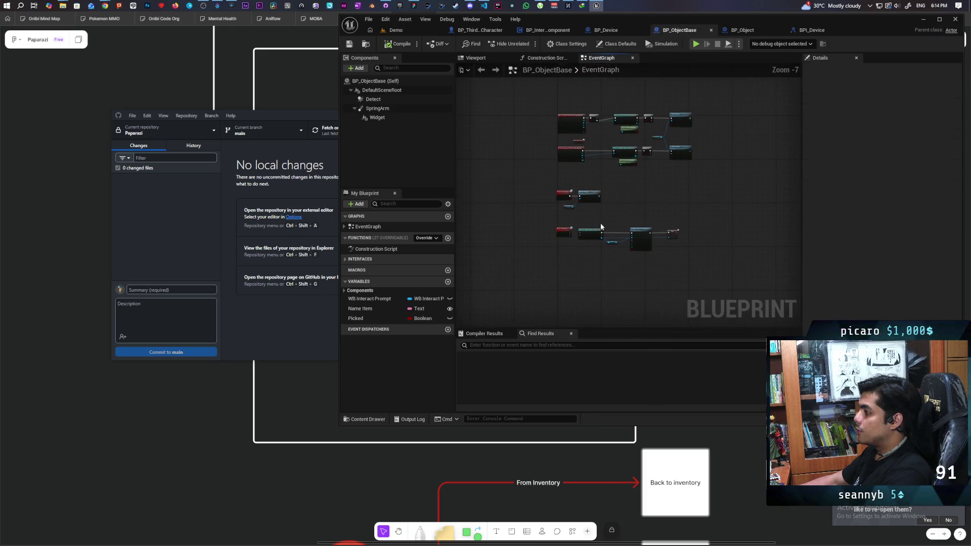
{"action": "scroll", "coordinate": [605, 197], "scroll_direction": "up", "scroll_amount": 3}
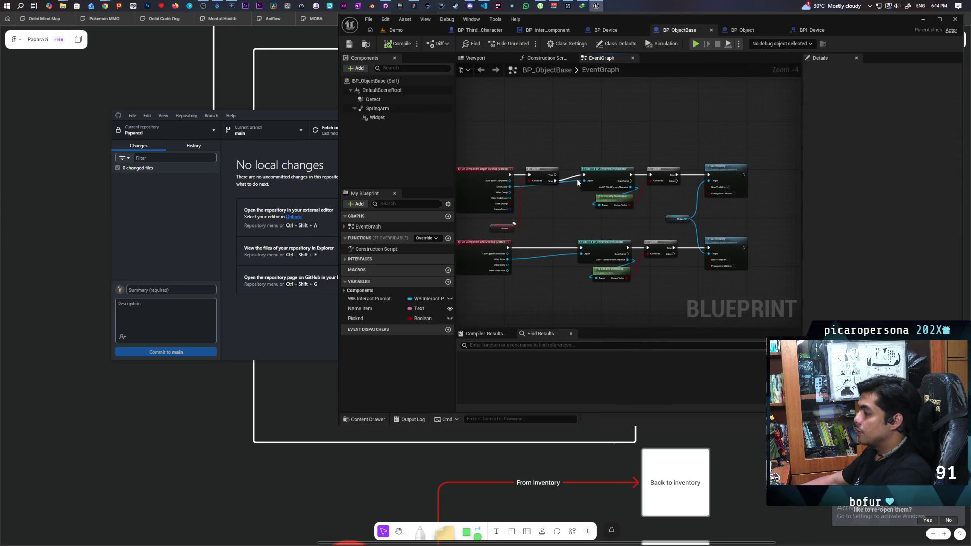
{"action": "scroll", "coordinate": [577, 203], "scroll_direction": "up", "scroll_amount": 1}
Pan the graph to the overlap logic and select both Set Visibility nodes.
{"action": "mouse_move", "coordinate": [570, 215]}
{"action": "left_mouse_down"}
{"action": "mouse_move", "coordinate": [571, 146]}
{"action": "mouse_move", "coordinate": [510, 173]}
{"action": "mouse_move", "coordinate": [592, 169]}
{"action": "left_mouse_up"}
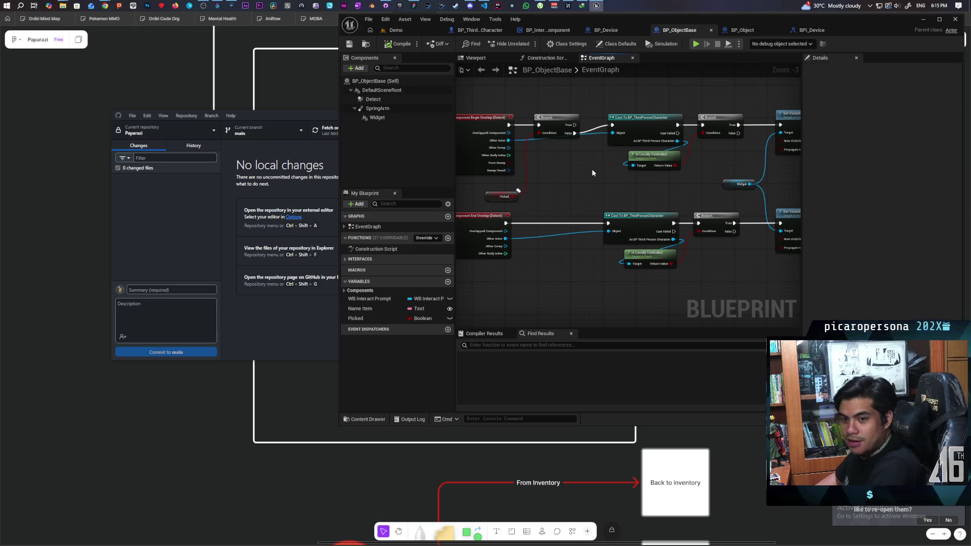
{"action": "mouse_move", "coordinate": [614, 183]}
{"action": "left_mouse_down"}
{"action": "mouse_move", "coordinate": [509, 184]}
{"action": "mouse_move", "coordinate": [512, 195]}
{"action": "left_mouse_up"}
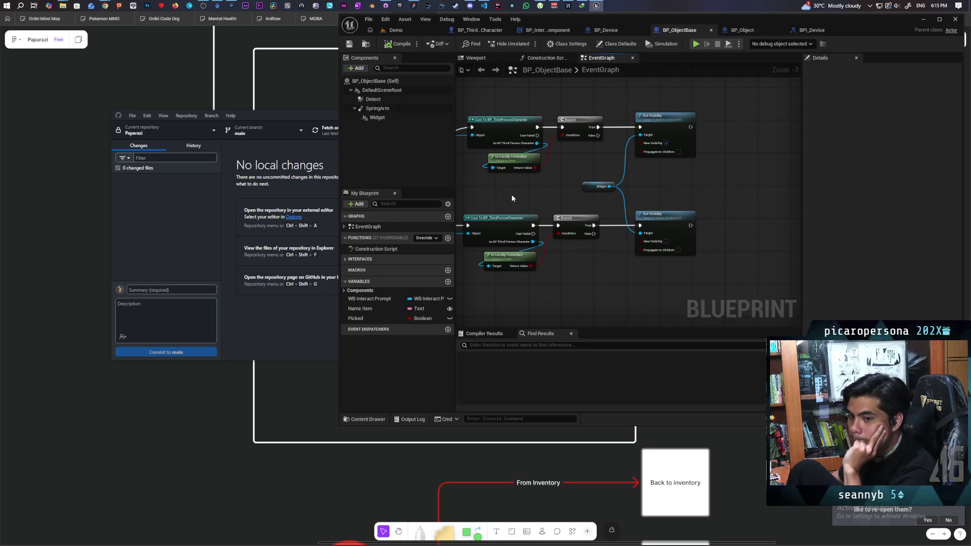
{"action": "mouse_move", "coordinate": [734, 96]}
{"action": "left_mouse_down"}
{"action": "mouse_move", "coordinate": [656, 230]}
{"action": "mouse_move", "coordinate": [715, 165]}
{"action": "mouse_move", "coordinate": [613, 251]}
{"action": "left_mouse_up"}
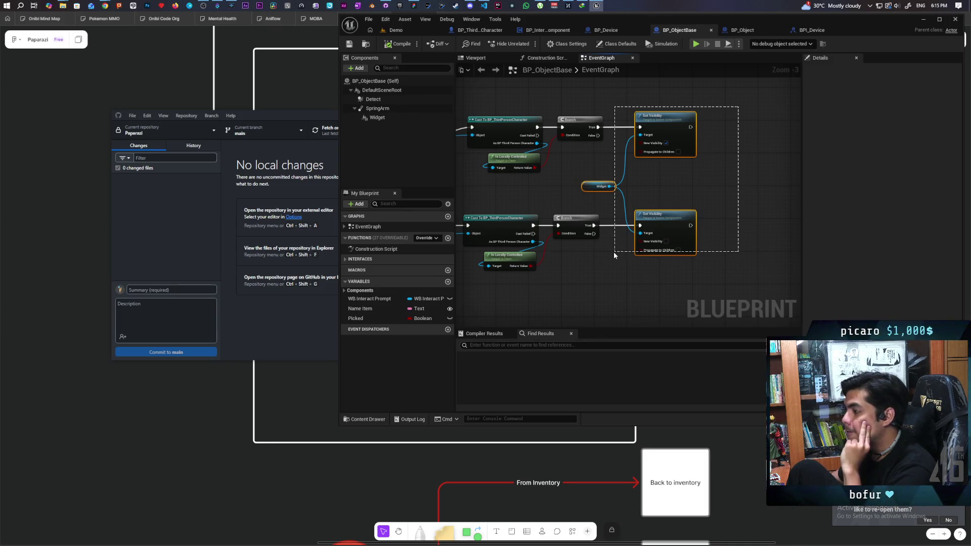
Add a WB Interact Prompt getter node to the BP_ObjectBase graph.
{"action": "left_click_drag", "start_coordinate": [614, 252], "coordinate": [613, 253]}
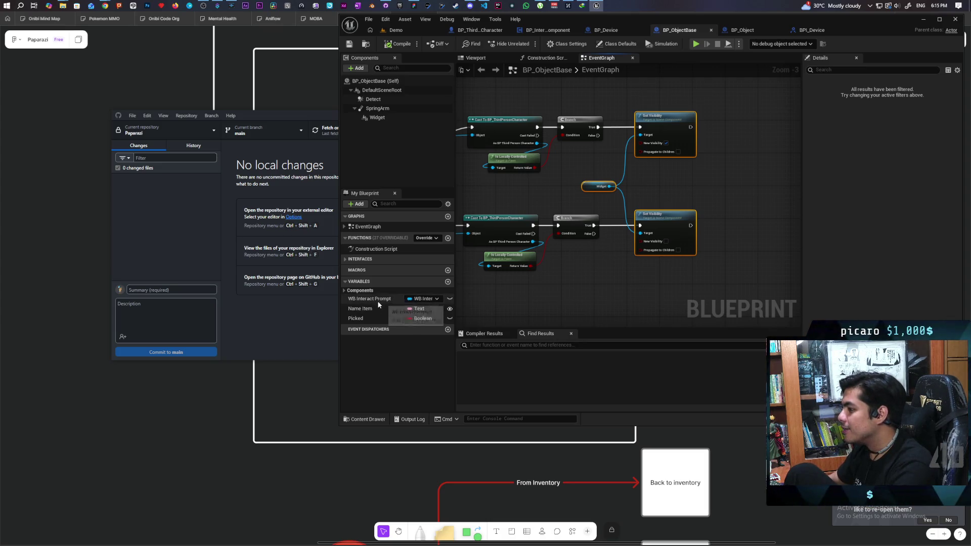
{"action": "mouse_move", "coordinate": [374, 298]}
{"action": "left_mouse_down"}
{"action": "mouse_move", "coordinate": [601, 189]}
{"action": "mouse_move", "coordinate": [539, 193]}
{"action": "left_mouse_up"}
{"action": "left_click", "coordinate": [564, 204]}
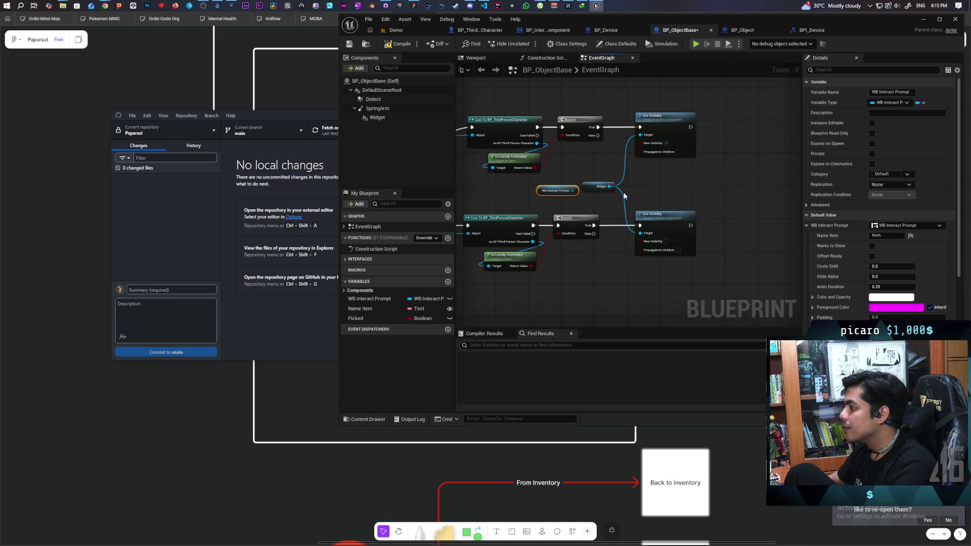
{"action": "left_click_drag", "start_coordinate": [649, 191], "coordinate": [641, 203]}
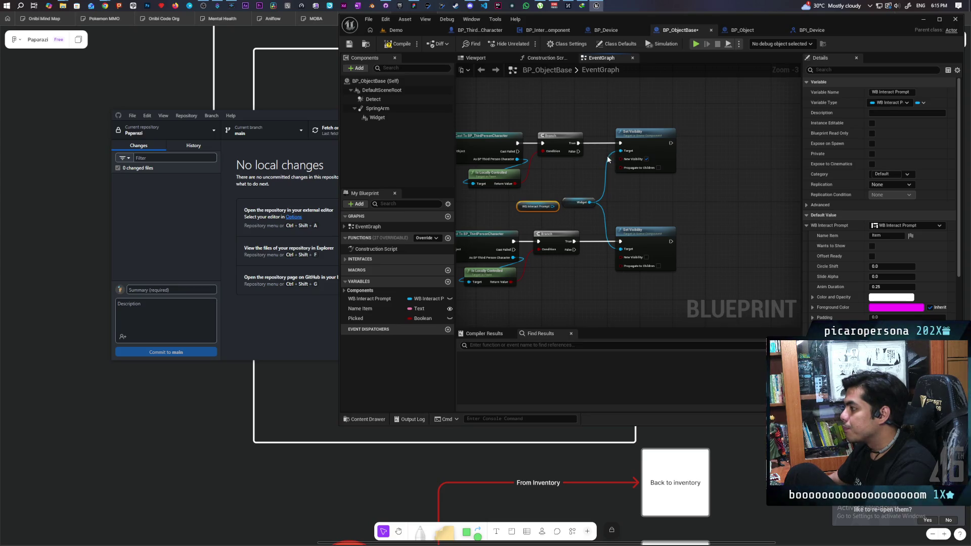
Delete the old Widget node and both Set Visibility nodes.
{"action": "left_click_drag", "start_coordinate": [702, 125], "coordinate": [593, 274]}
{"action": "key", "text": "Delete"}
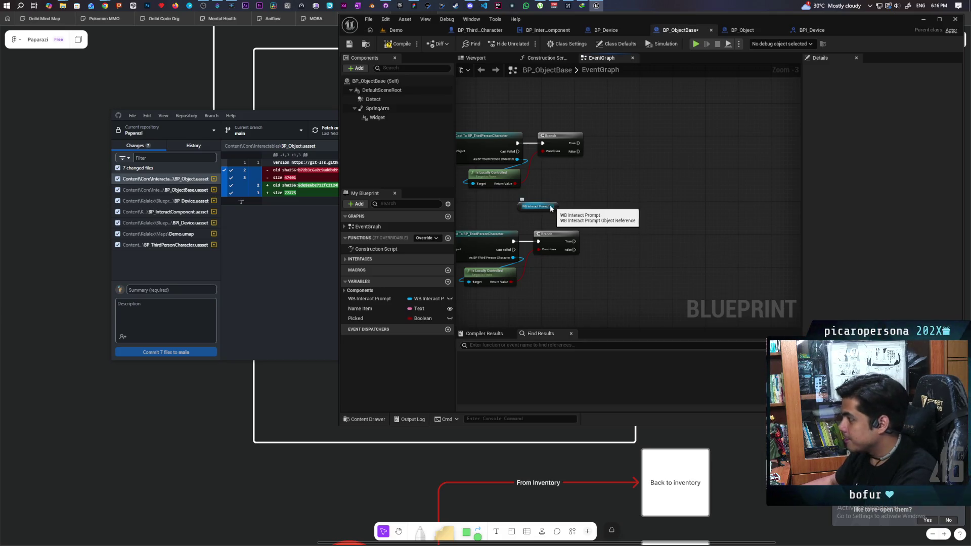
{"action": "left_click_drag", "start_coordinate": [521, 206], "coordinate": [597, 193]}
Add a Set Visibility node on the prompt set to Not Hit-Testable (Self & All Children).
{"action": "type", "text": "set visibi"}
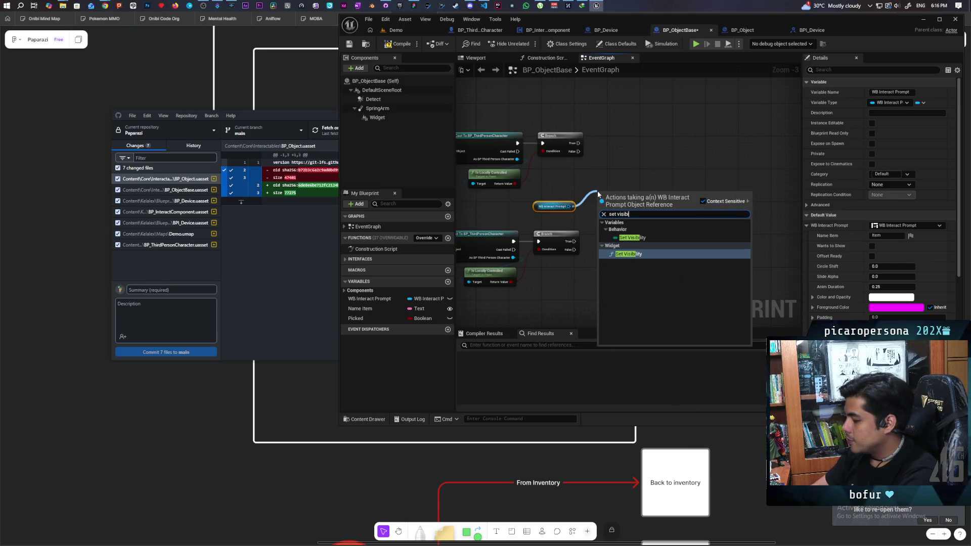
{"action": "key", "text": "Return"}
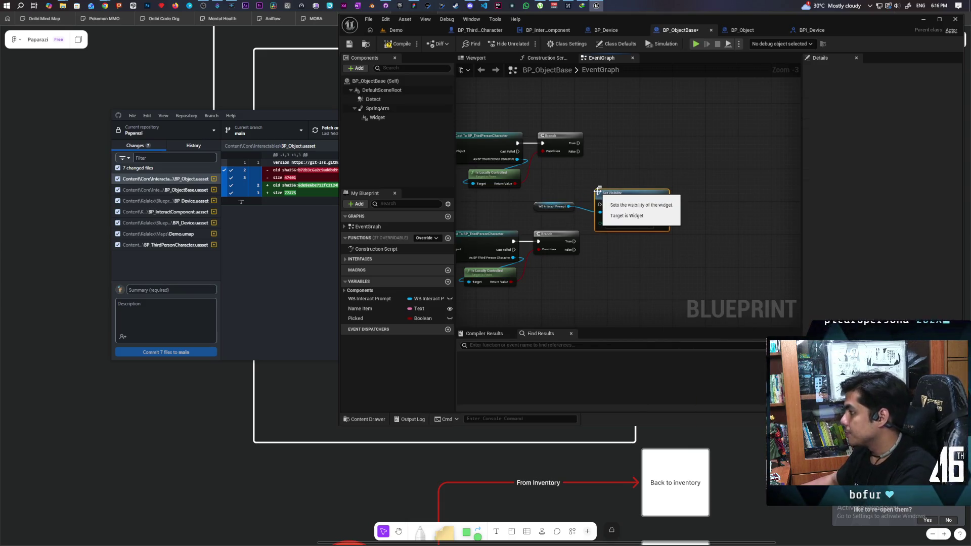
{"action": "scroll", "coordinate": [584, 260], "scroll_direction": "up", "scroll_amount": 3}
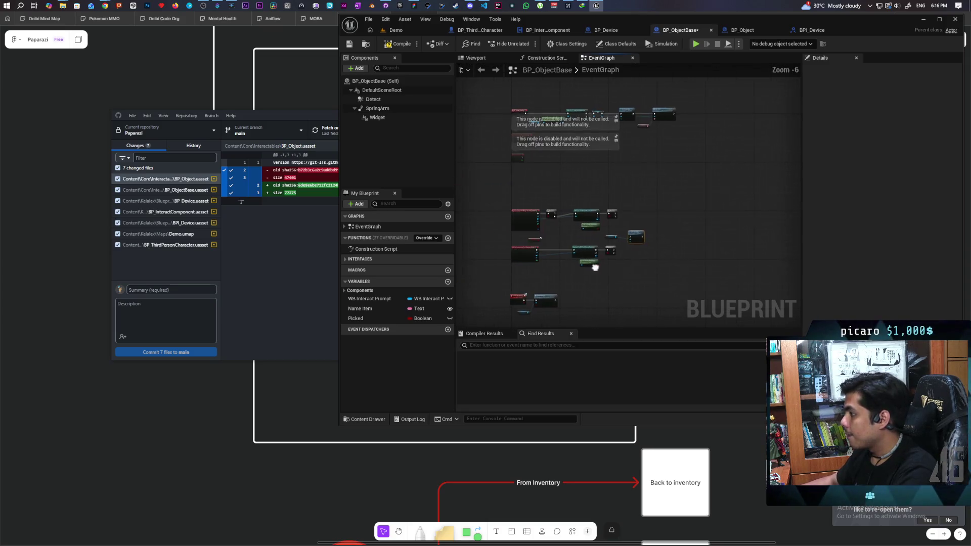
{"action": "left_click_drag", "start_coordinate": [628, 212], "coordinate": [641, 114]}
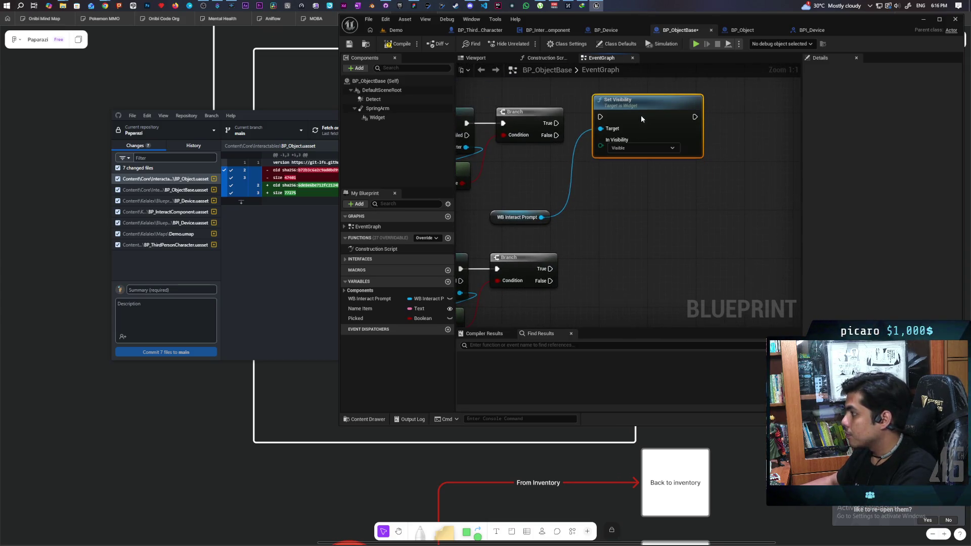
{"action": "scroll", "coordinate": [572, 160], "scroll_direction": "down", "scroll_amount": 2}
{"action": "mouse_move", "coordinate": [595, 221]}
{"action": "left_mouse_down"}
{"action": "mouse_move", "coordinate": [741, 227]}
{"action": "mouse_move", "coordinate": [523, 213]}
{"action": "left_mouse_up"}
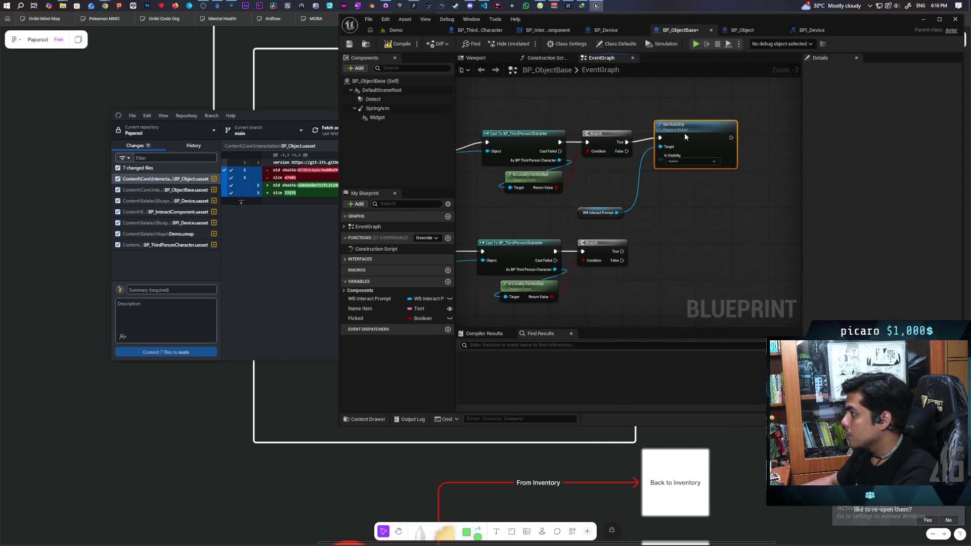
{"action": "left_click_drag", "start_coordinate": [684, 134], "coordinate": [685, 138]}
{"action": "left_click", "coordinate": [685, 164]}
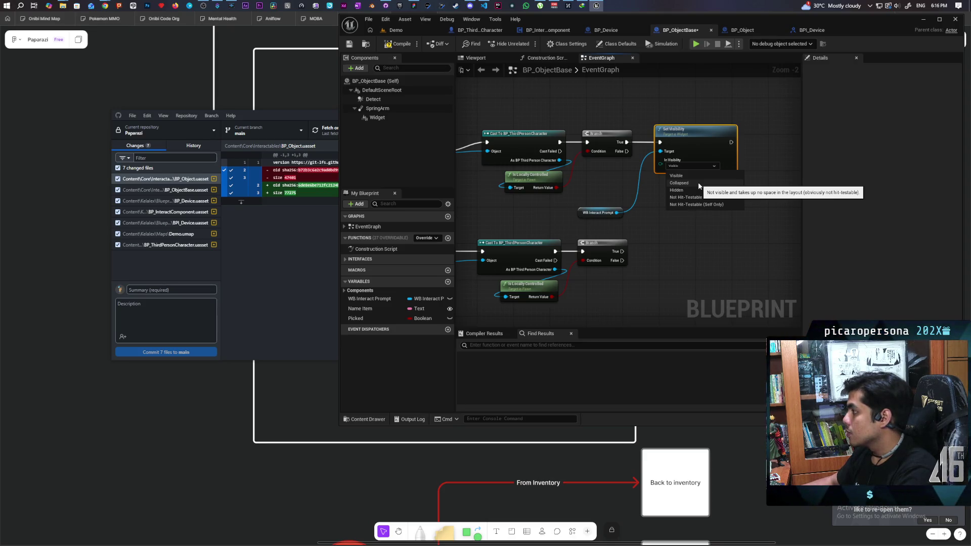
{"action": "left_click", "coordinate": [692, 197]}
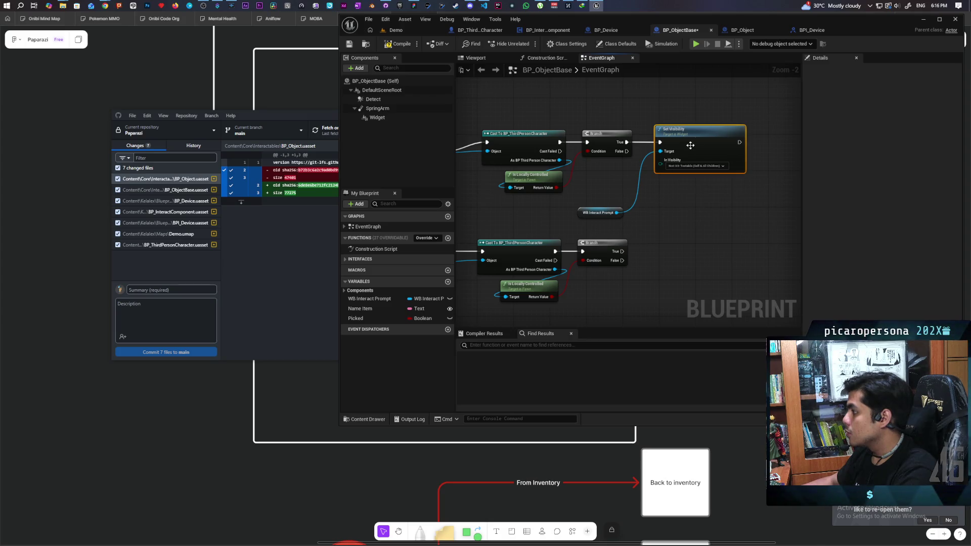
Duplicate it as a Collapsed Set Visibility node wired to the Branch True output and prompt getter.
{"action": "key", "text": "ctrl+c"}
{"action": "key", "text": "ctrl+v"}
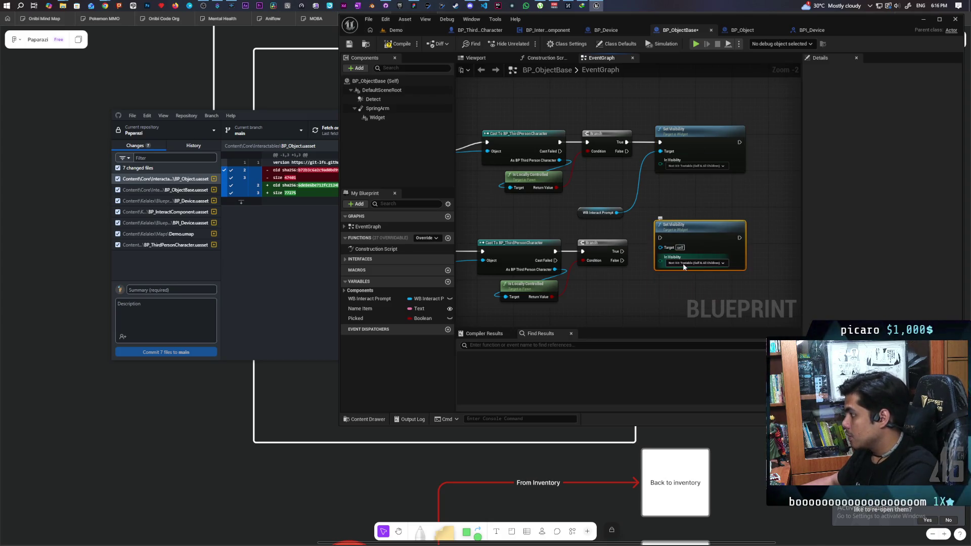
{"action": "left_click", "coordinate": [682, 262]}
{"action": "left_click", "coordinate": [689, 280]}
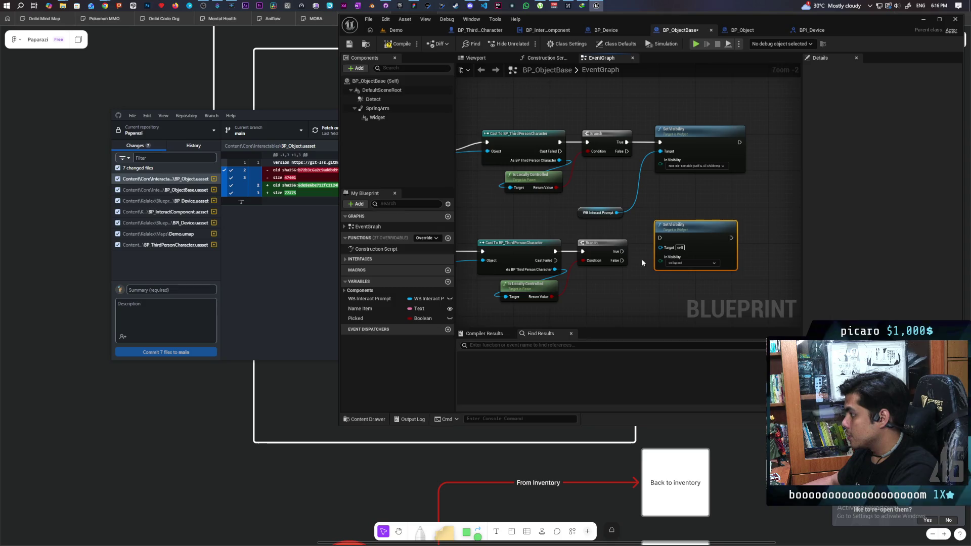
{"action": "left_click", "coordinate": [673, 263]}
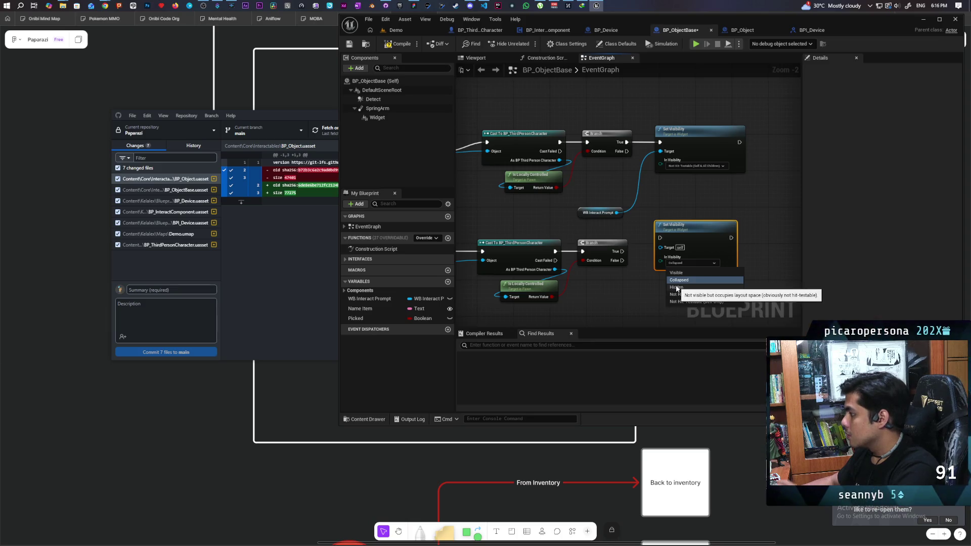
{"action": "mouse_move", "coordinate": [619, 251]}
{"action": "left_mouse_down"}
{"action": "mouse_move", "coordinate": [647, 238]}
{"action": "mouse_move", "coordinate": [692, 247]}
{"action": "left_mouse_up"}
{"action": "left_click_drag", "start_coordinate": [617, 212], "coordinate": [665, 261]}
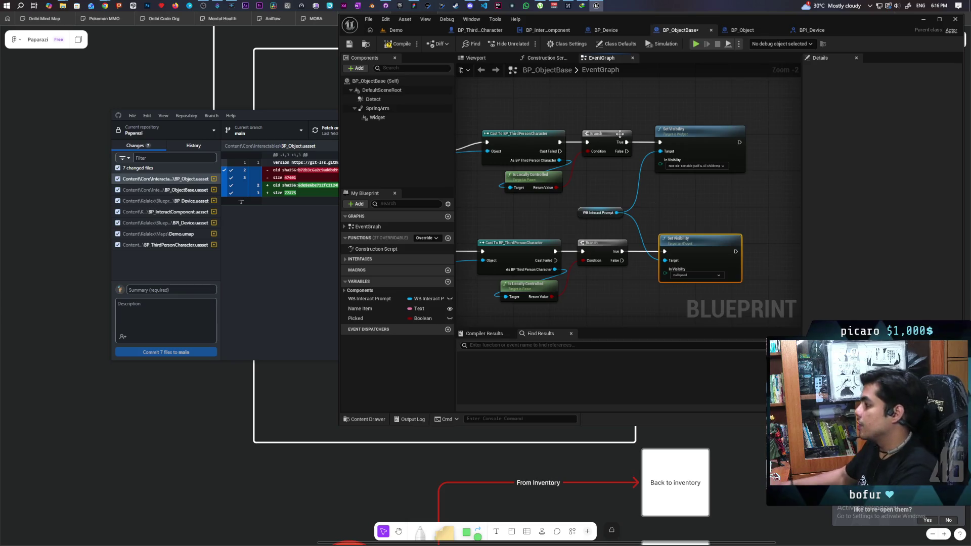
Align both Set Visibility nodes with Shift+A.
{"action": "left_click", "coordinate": [721, 169], "text": "ctrl"}
{"action": "key", "text": "shift+a"}
{"action": "left_click", "coordinate": [729, 212]}
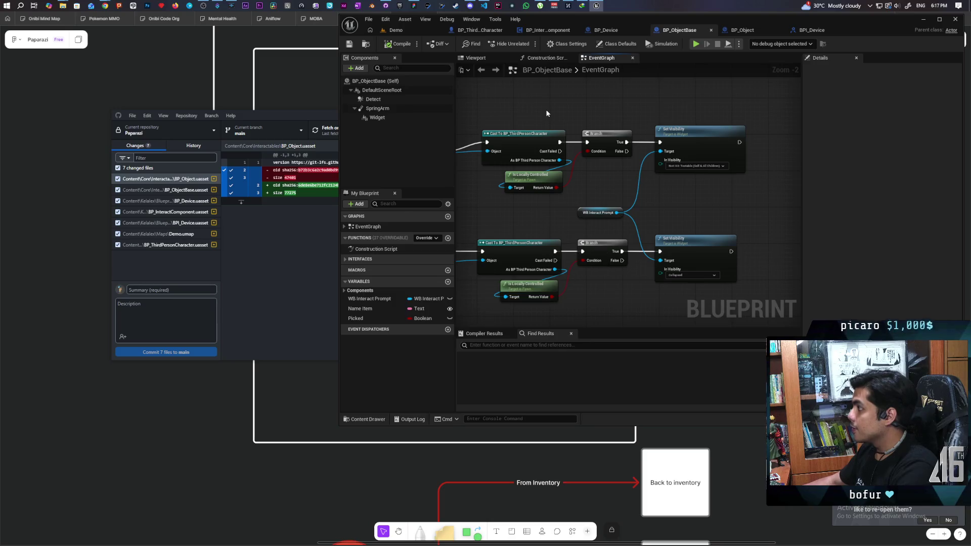
{"action": "left_click", "coordinate": [410, 30]}
{"action": "left_click", "coordinate": [527, 44]}
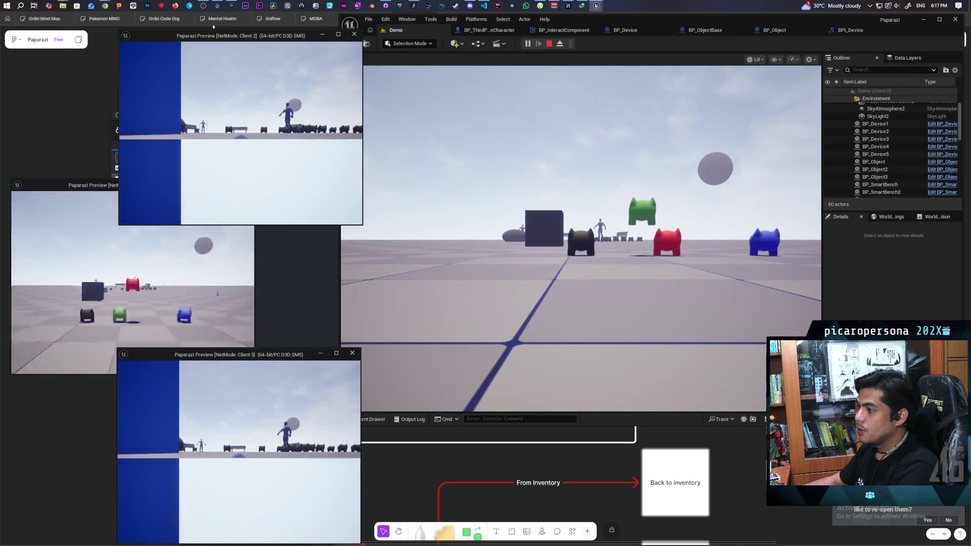
{"action": "key", "text": "w"}
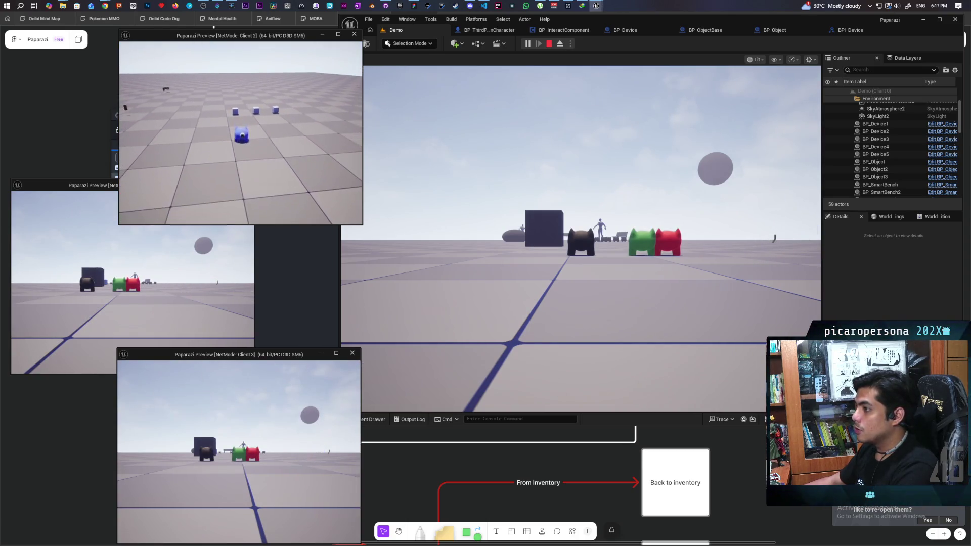
{"action": "key", "text": "alt+Tab"}
{"action": "key", "text": "w"}
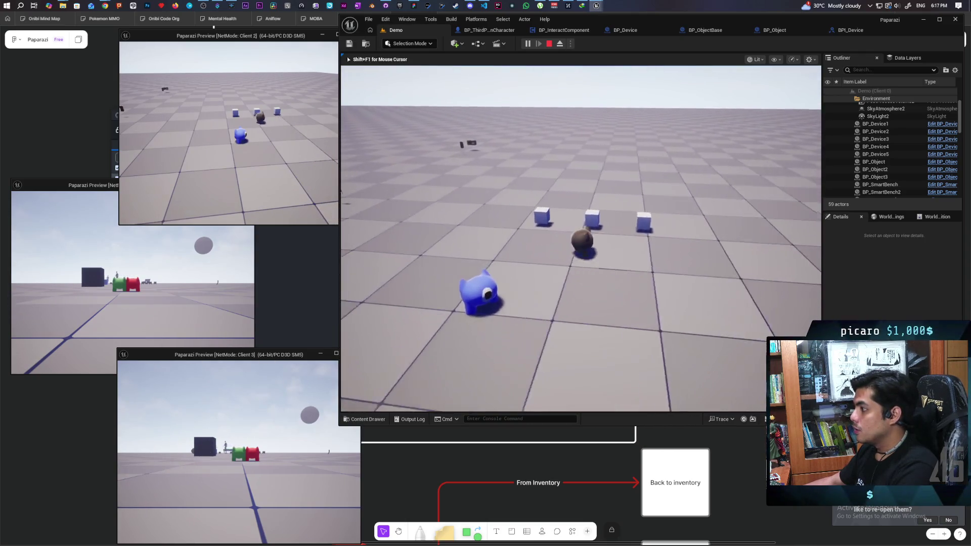
{"action": "key", "text": "Escape"}
{"action": "left_click", "coordinate": [706, 32]}
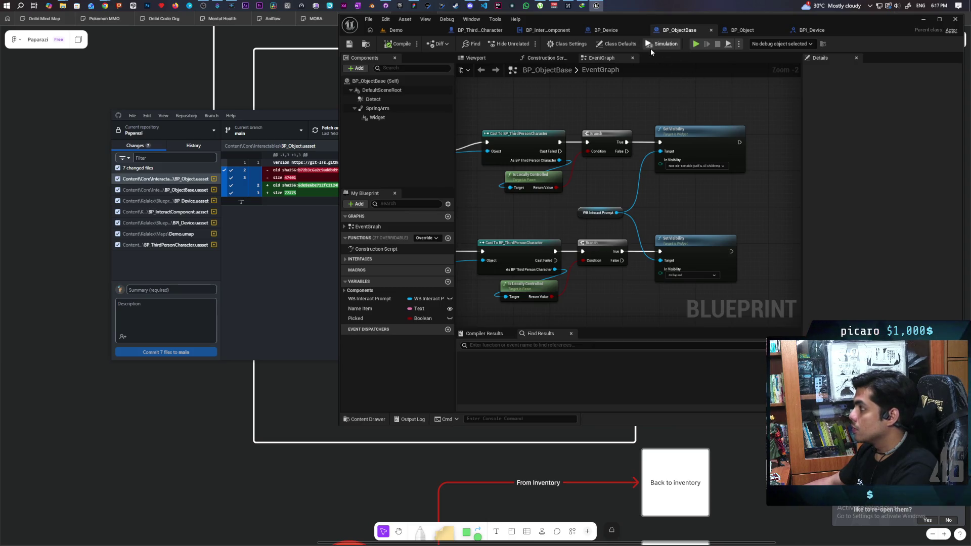
Tick Visible on BP_ObjectBase's Widget component, found by searching 'visi'.
{"action": "left_click", "coordinate": [401, 116]}
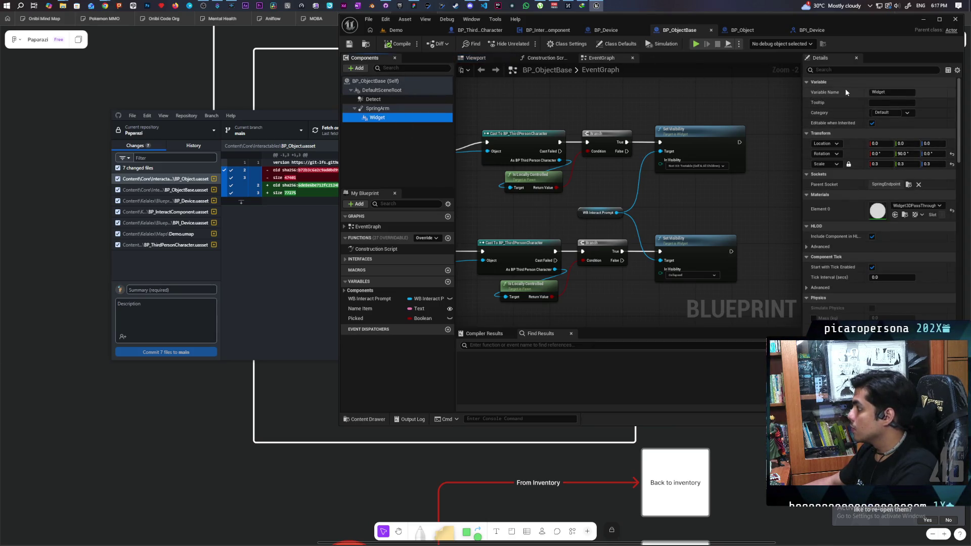
{"action": "scroll", "coordinate": [847, 113], "scroll_direction": "down", "scroll_amount": 2}
{"action": "scroll", "coordinate": [859, 152], "scroll_direction": "down", "scroll_amount": 3}
{"action": "scroll", "coordinate": [860, 151], "scroll_direction": "up", "scroll_amount": 5}
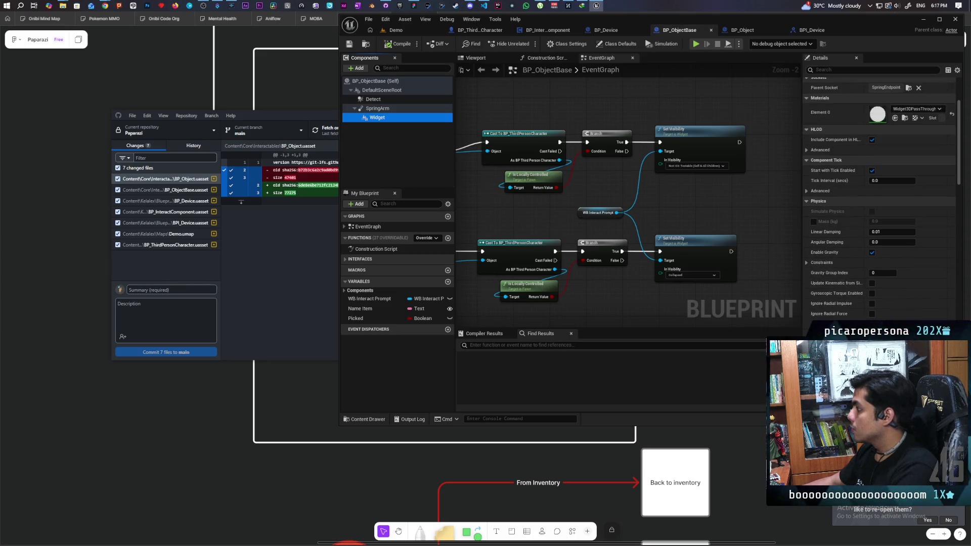
{"action": "left_click", "coordinate": [829, 69]}
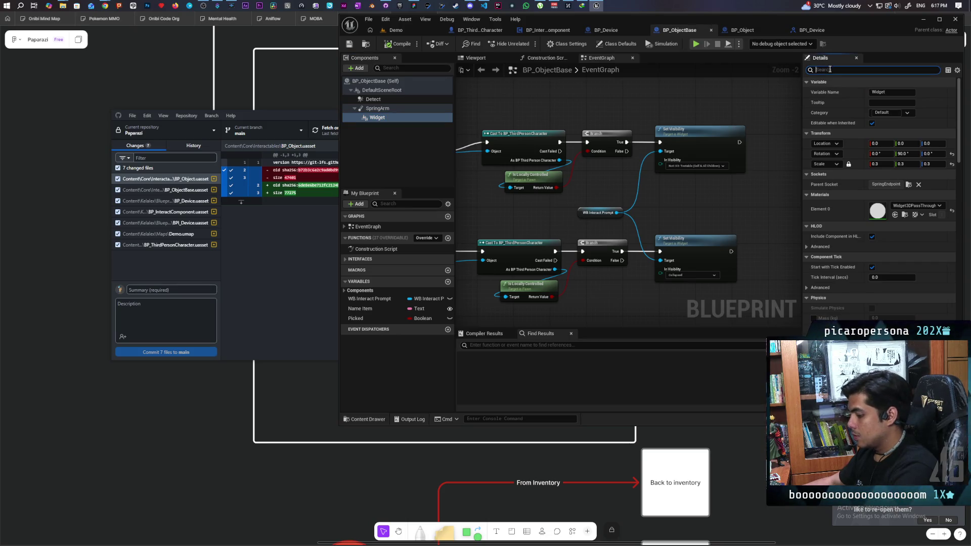
{"action": "type", "text": "visi"}
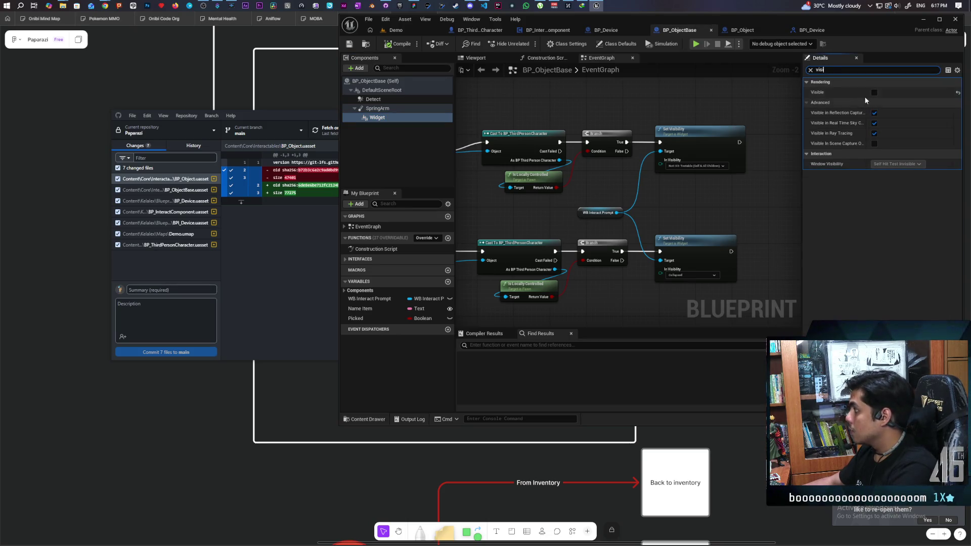
{"action": "left_click", "coordinate": [874, 93]}
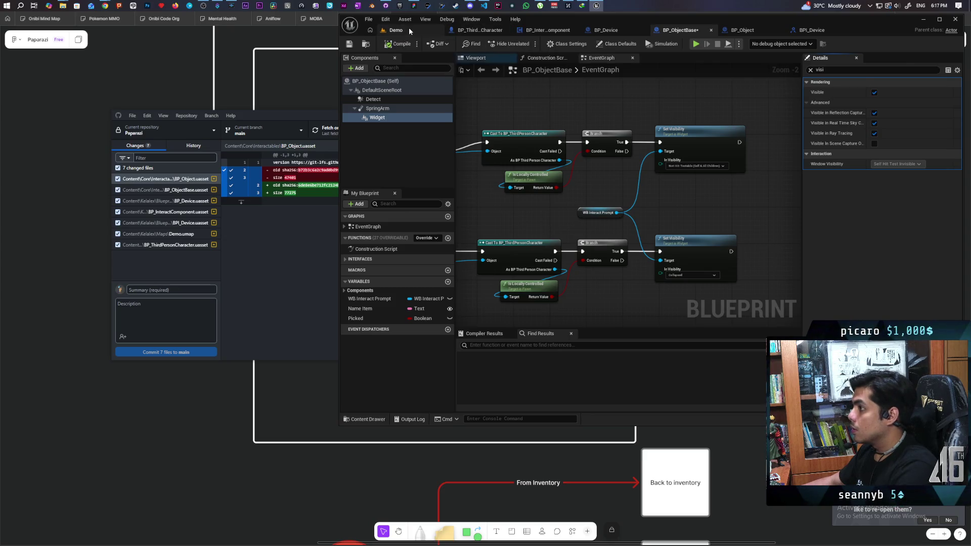
Save, then playtest the Demo level, walking the brown character to the cubes and stopping.
{"action": "left_click", "coordinate": [408, 29]}
{"action": "key", "text": "ctrl+shift+s"}
{"action": "left_click", "coordinate": [527, 43]}
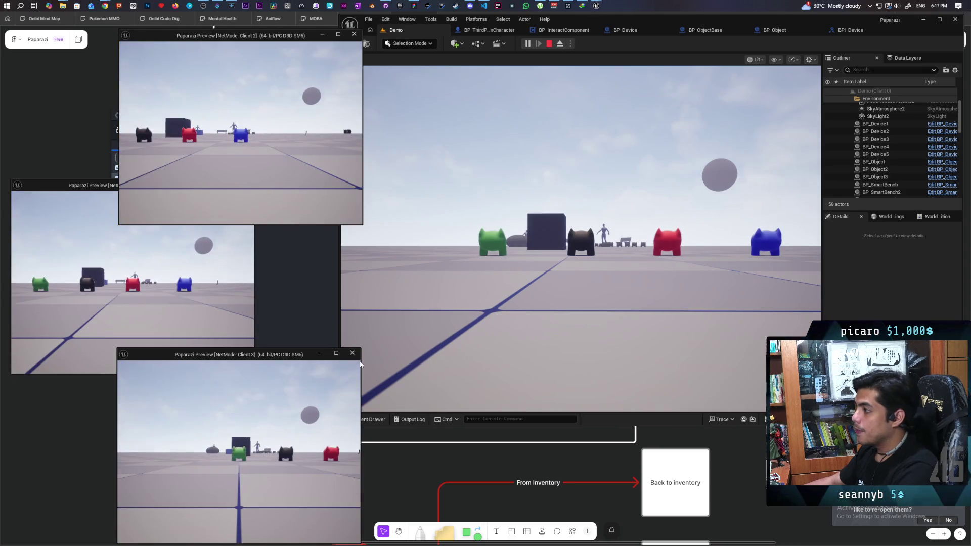
{"action": "left_click", "coordinate": [516, 265]}
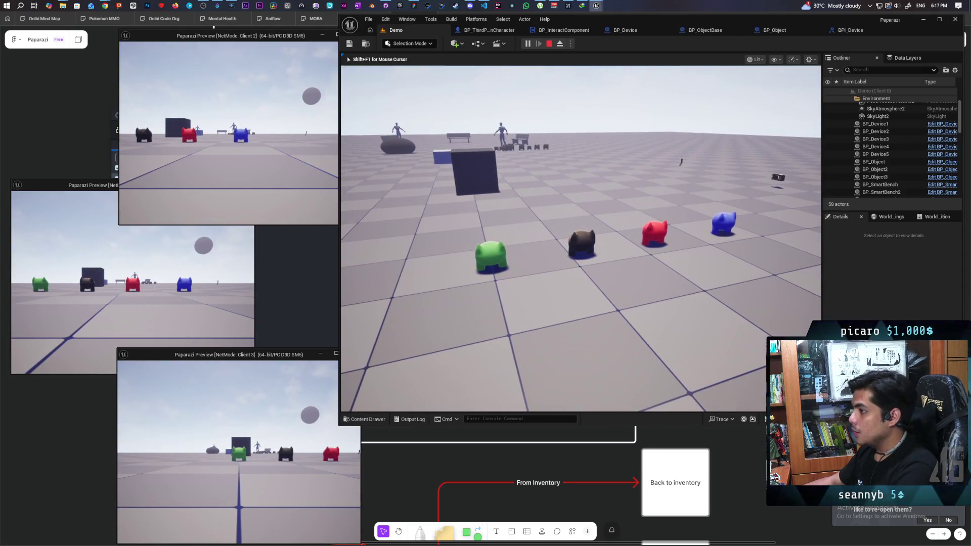
{"action": "key", "text": "shift+F1"}
{"action": "left_click", "coordinate": [242, 151]}
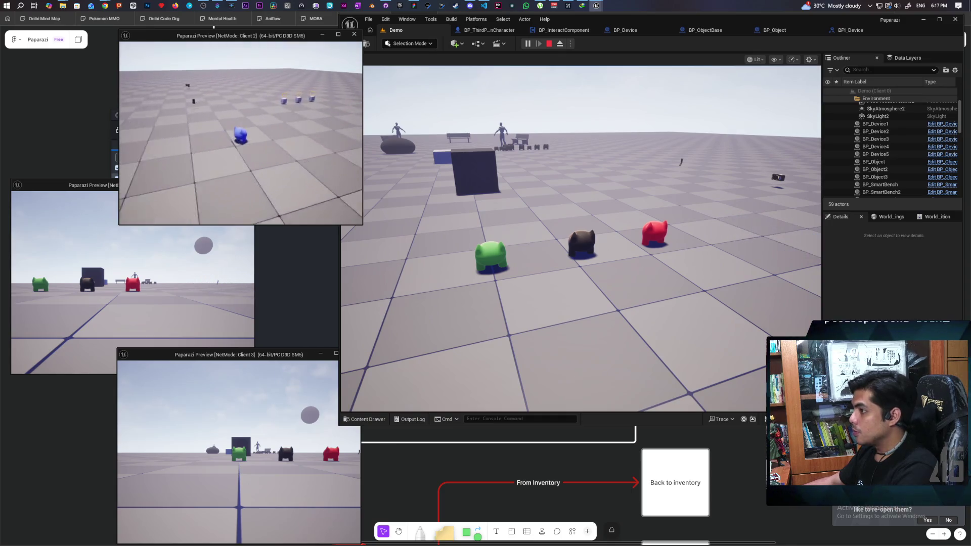
{"action": "key", "text": "alt+Tab"}
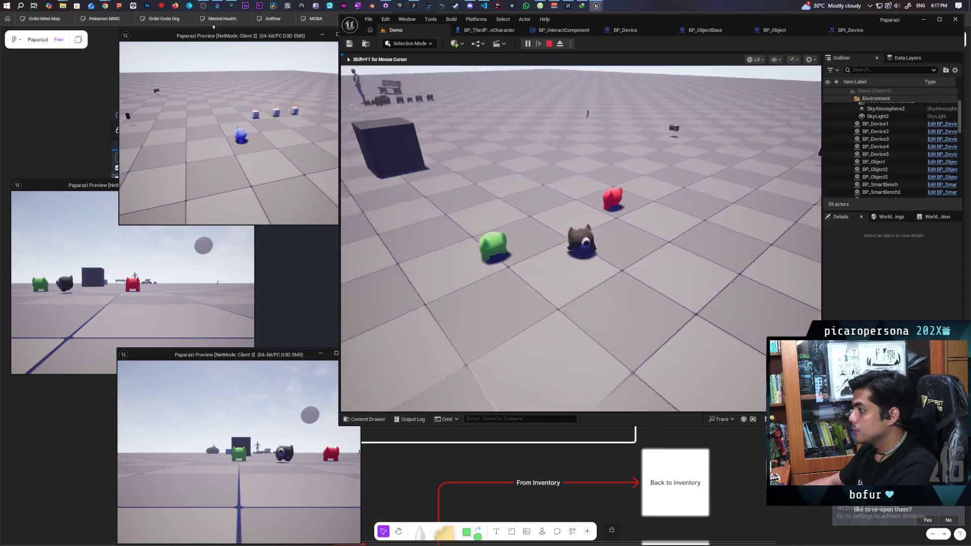
{"action": "key", "text": "w"}
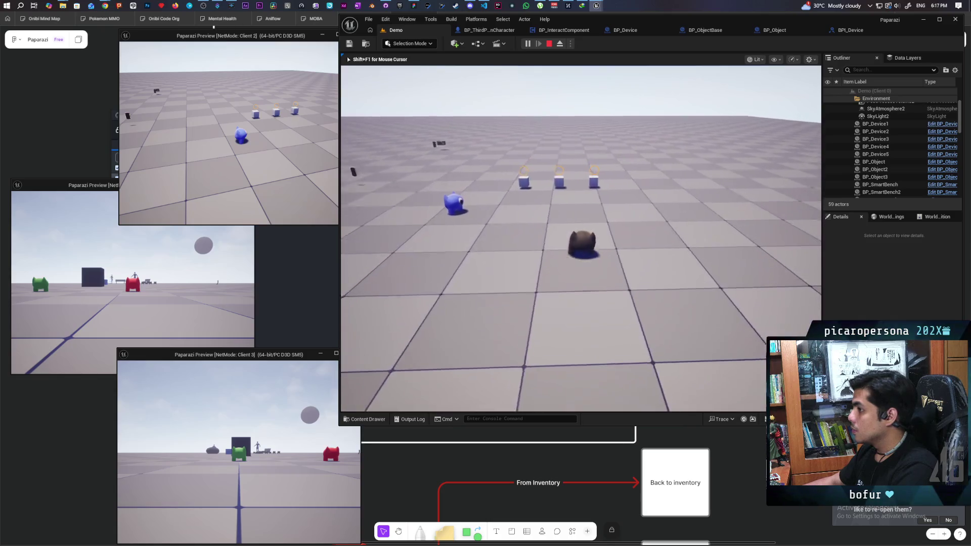
{"action": "key", "text": "s"}
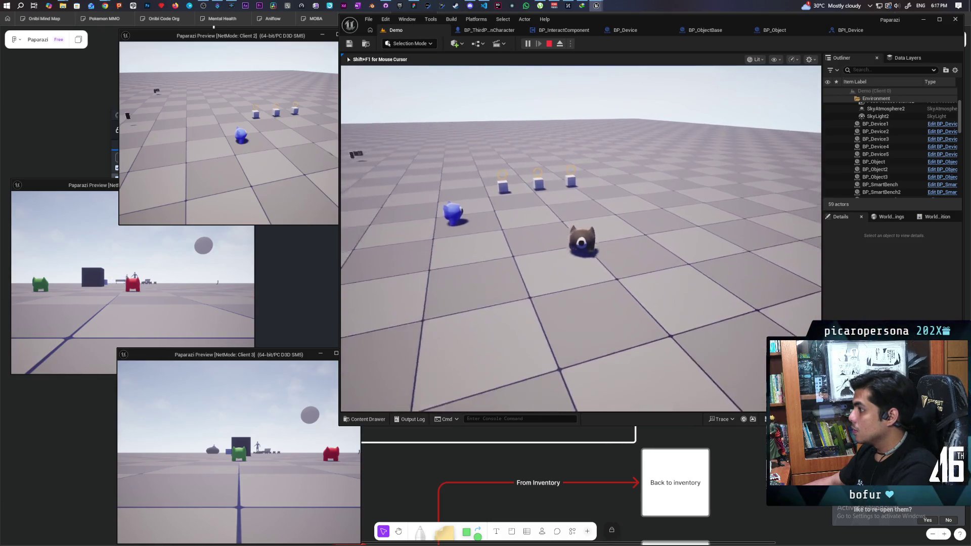
{"action": "key", "text": "Escape"}
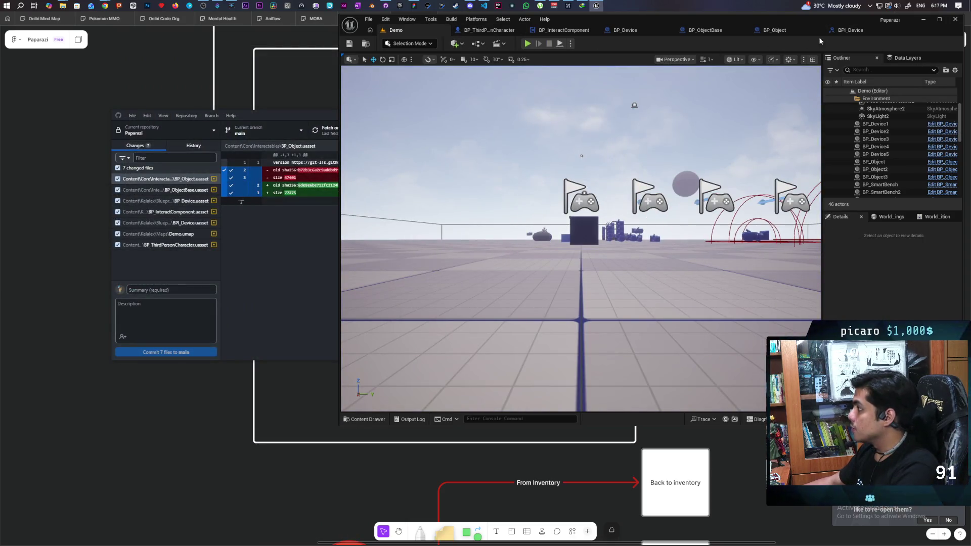
Return to the BP_ObjectBase event graph and bring the Set Text nodes into view.
{"action": "left_click", "coordinate": [850, 30]}
{"action": "left_click", "coordinate": [729, 29]}
{"action": "left_click", "coordinate": [666, 31]}
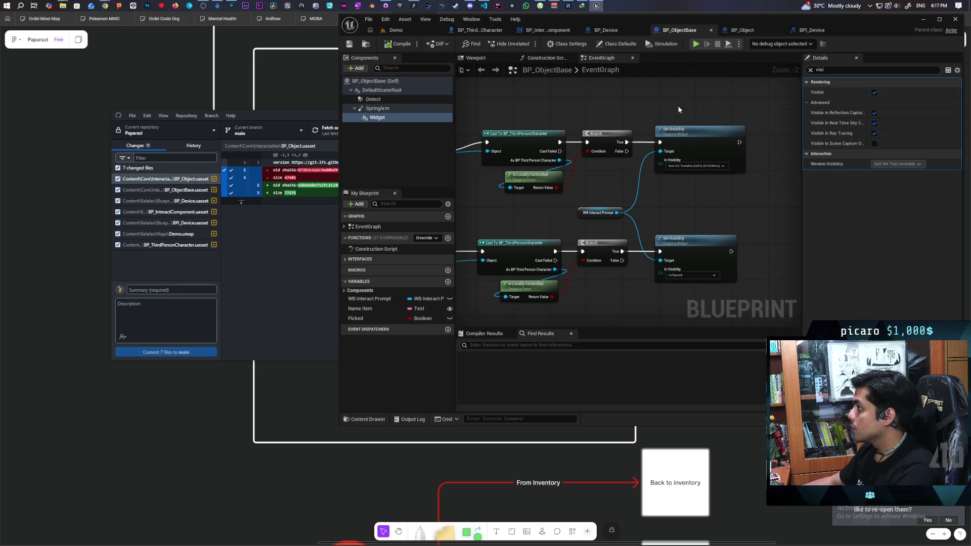
{"action": "scroll", "coordinate": [654, 110], "scroll_direction": "down", "scroll_amount": 5}
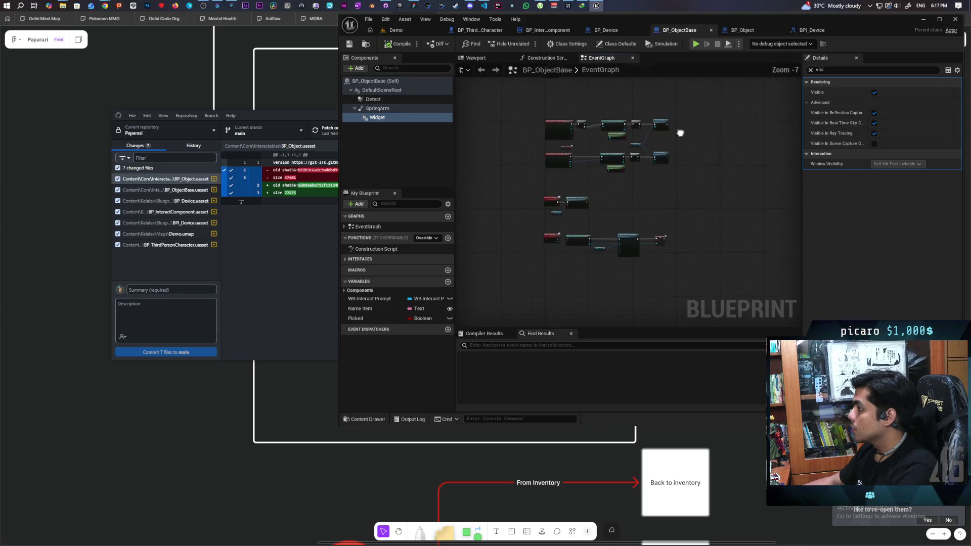
{"action": "scroll", "coordinate": [672, 222], "scroll_direction": "up", "scroll_amount": 3}
{"action": "left_click", "coordinate": [585, 251]}
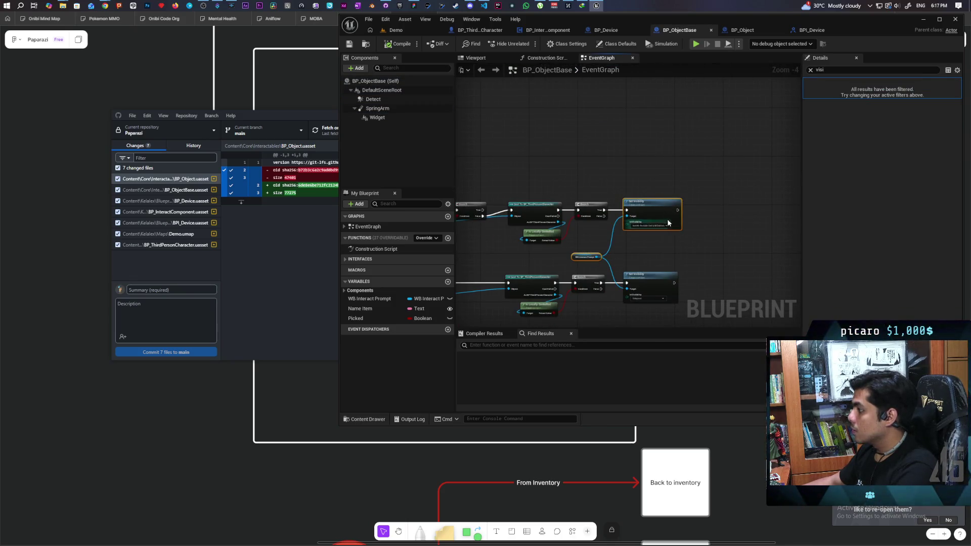
{"action": "mouse_move", "coordinate": [670, 249]}
{"action": "left_mouse_down"}
{"action": "mouse_move", "coordinate": [617, 283]}
{"action": "mouse_move", "coordinate": [631, 219]}
{"action": "left_mouse_up"}
Paste a WB Interact Prompt getter and Collapsed Set Visibility node, wired after Set Text.
{"action": "key", "text": "ctrl+v"}
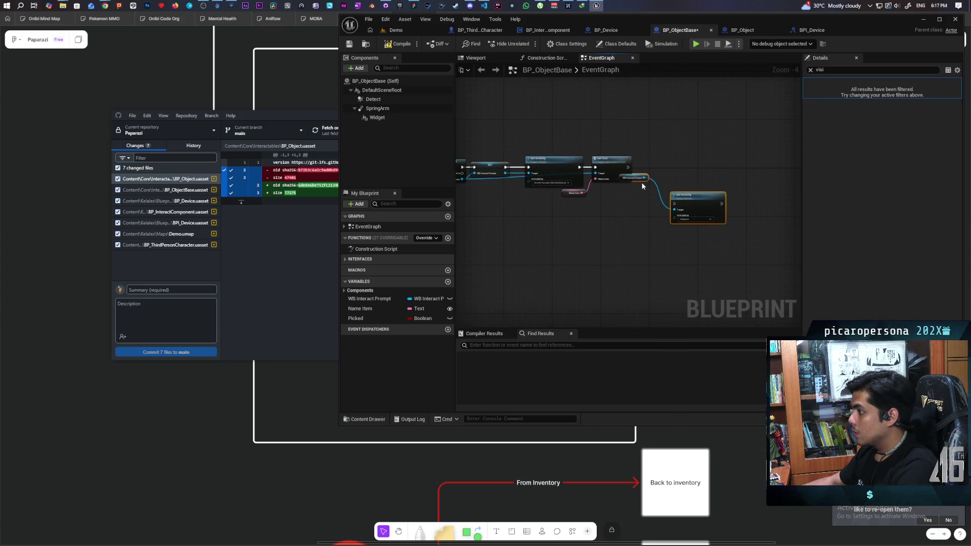
{"action": "scroll", "coordinate": [642, 183], "scroll_direction": "up", "scroll_amount": 3}
{"action": "left_click_drag", "start_coordinate": [619, 183], "coordinate": [602, 225]}
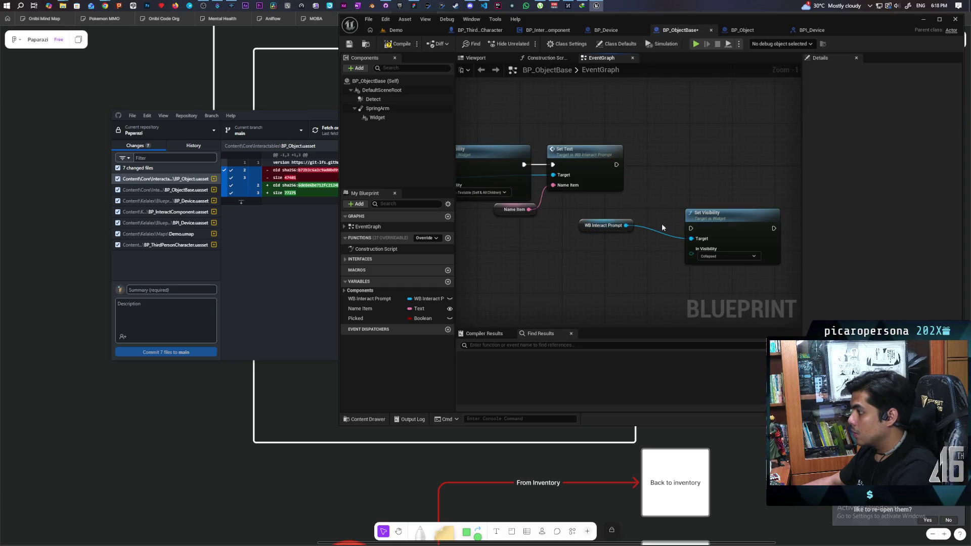
{"action": "left_click_drag", "start_coordinate": [708, 213], "coordinate": [675, 138]}
{"action": "mouse_move", "coordinate": [615, 165]}
{"action": "left_mouse_down"}
{"action": "mouse_move", "coordinate": [659, 154]}
{"action": "mouse_move", "coordinate": [701, 168]}
{"action": "left_mouse_up"}
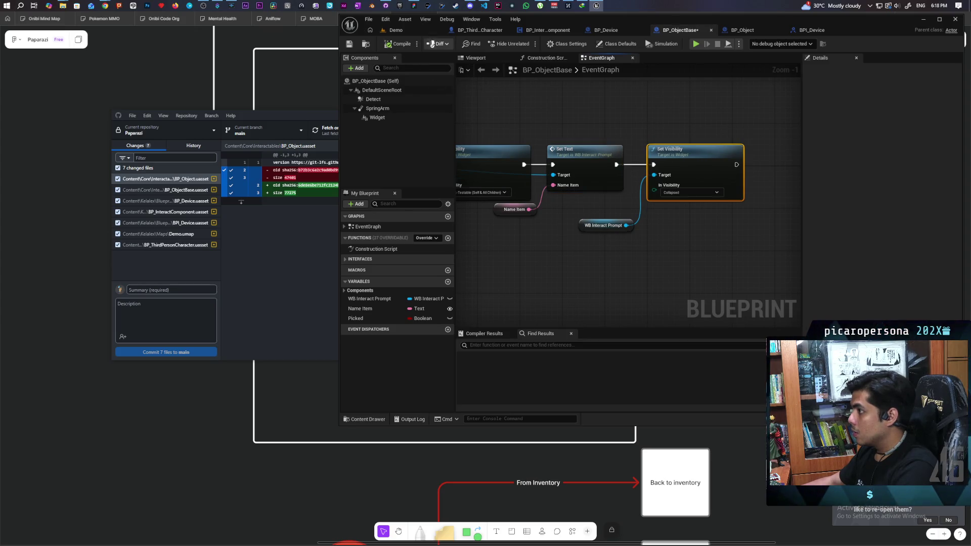
{"action": "left_click", "coordinate": [696, 44]}
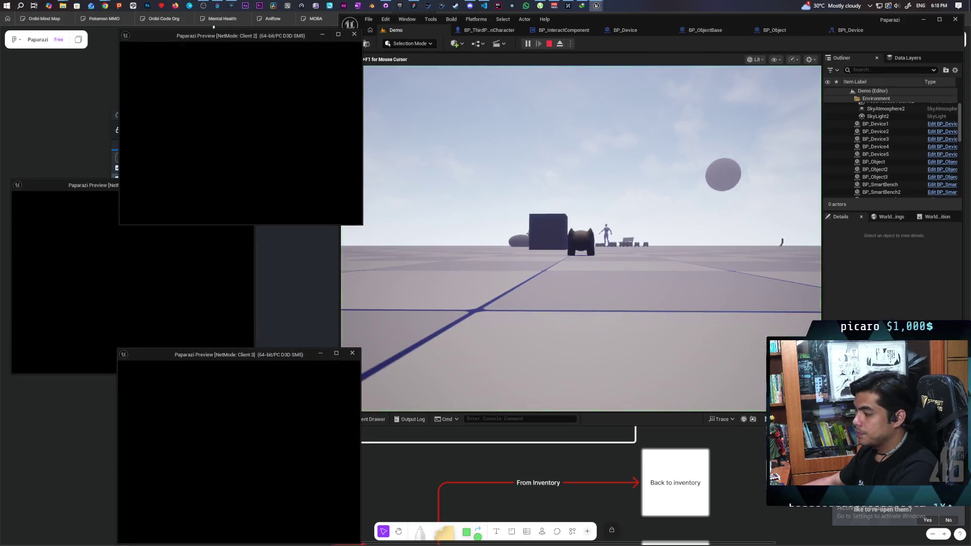
Walk the main view's character toward the cubes and narrow the Client 2 window.
{"action": "left_click", "coordinate": [540, 342]}
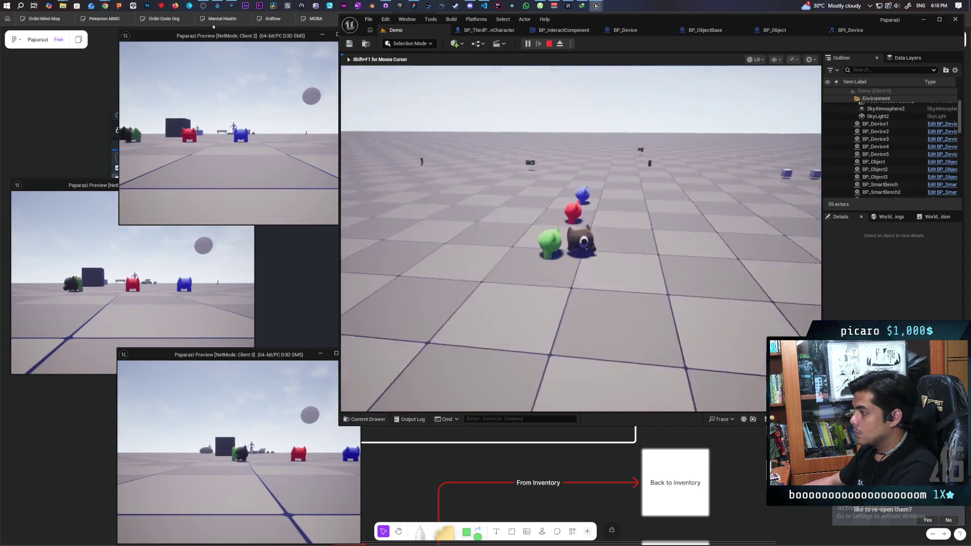
{"action": "key", "text": "s"}
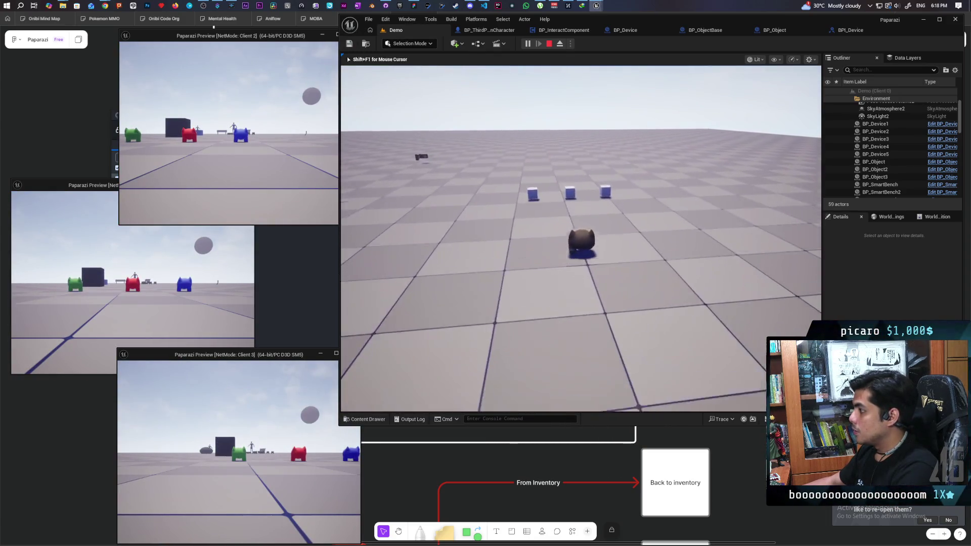
{"action": "key", "text": "alt+Tab"}
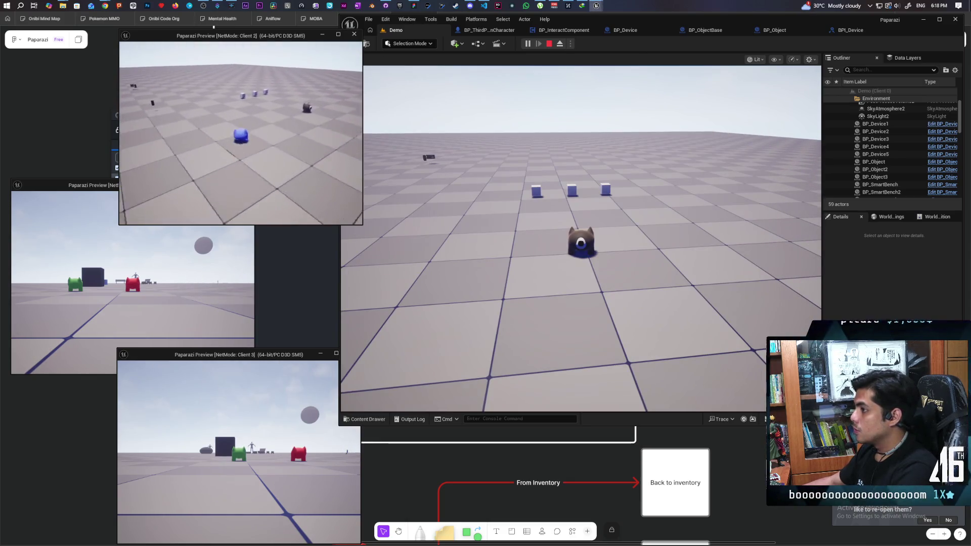
{"action": "left_click_drag", "start_coordinate": [362, 202], "coordinate": [337, 202]}
{"action": "left_click", "coordinate": [349, 202]}
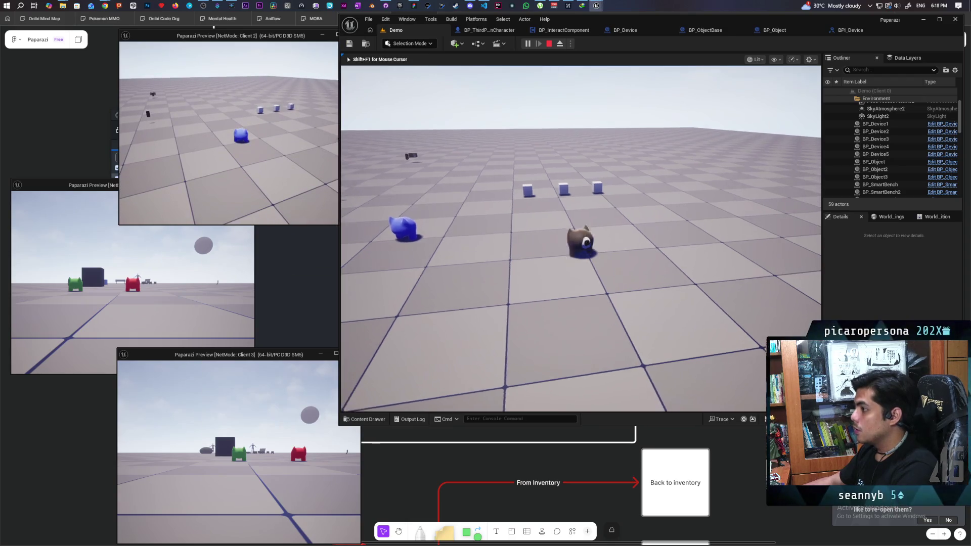
{"action": "key", "text": "w"}
{"action": "key", "text": "s"}
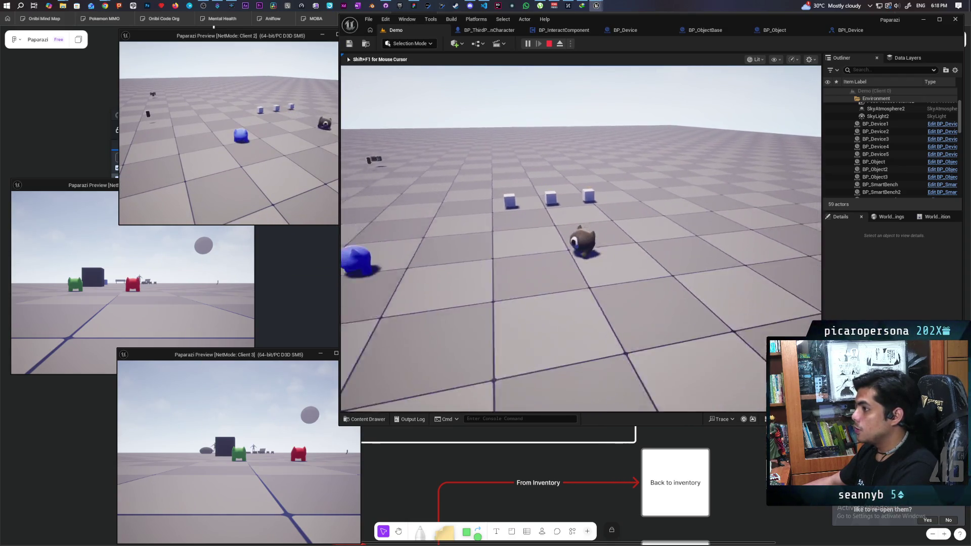
{"action": "key", "text": "shift+F1"}
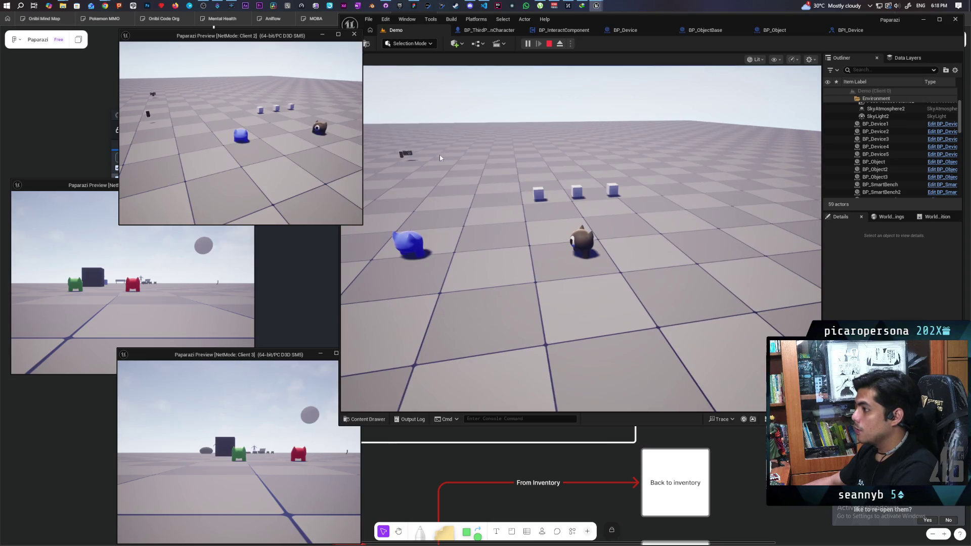
{"action": "left_click", "coordinate": [508, 184]}
{"action": "key", "text": "alt+Tab"}
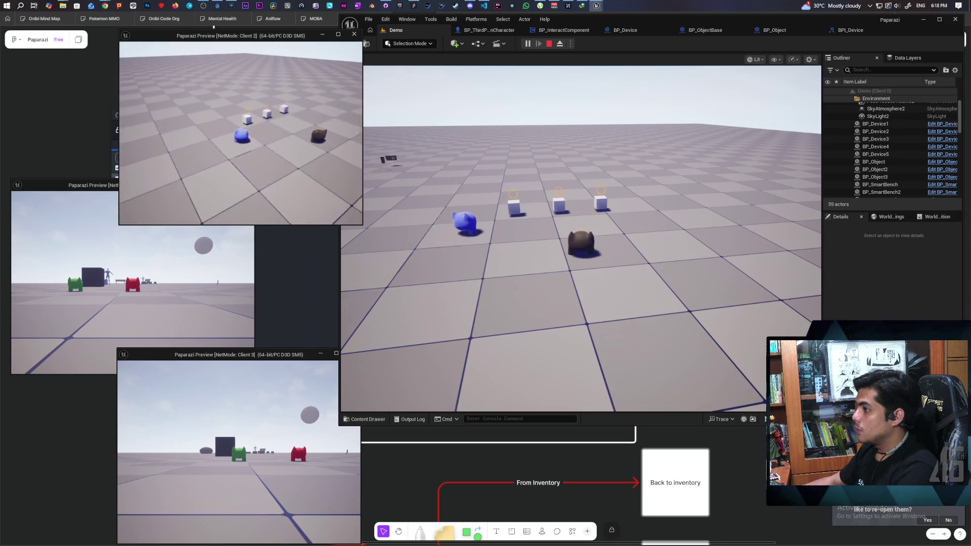
Walk the blue character to the cubes, press F twice to interact, then stop playing.
{"action": "key", "text": "a"}
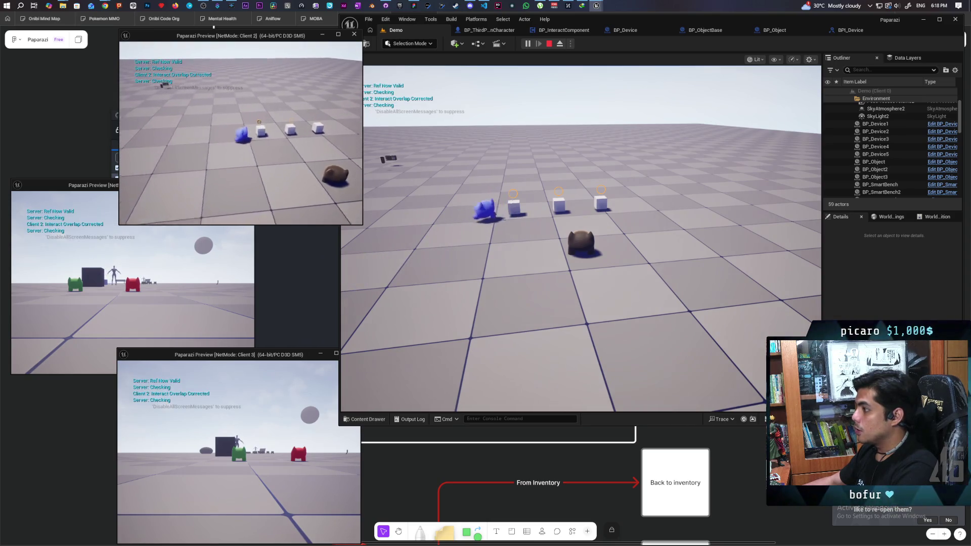
{"action": "key", "text": "d"}
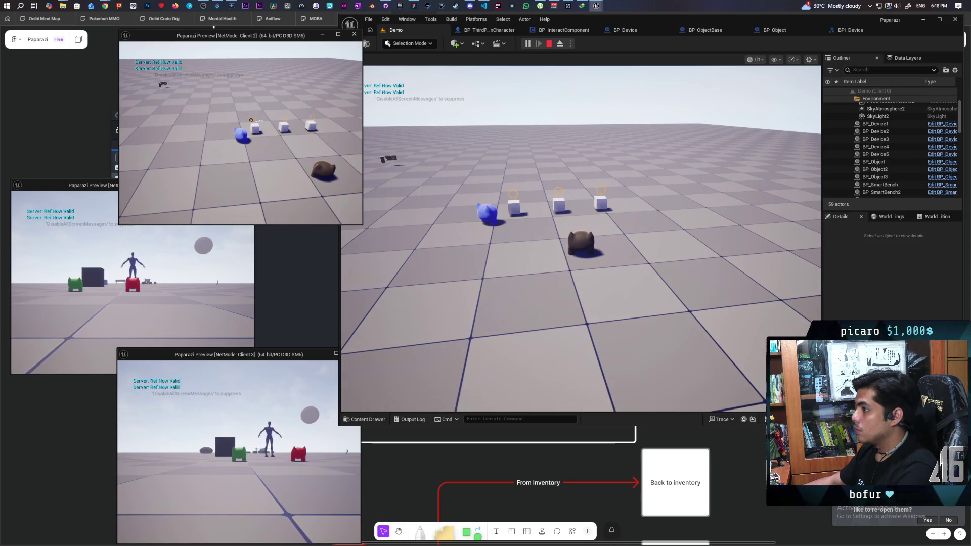
{"action": "key", "text": "f"}
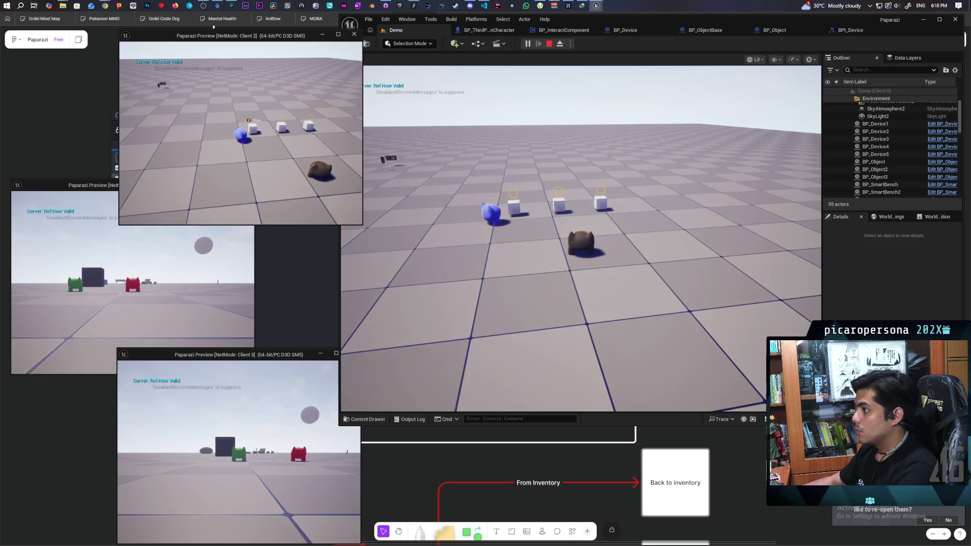
{"action": "key", "text": "f"}
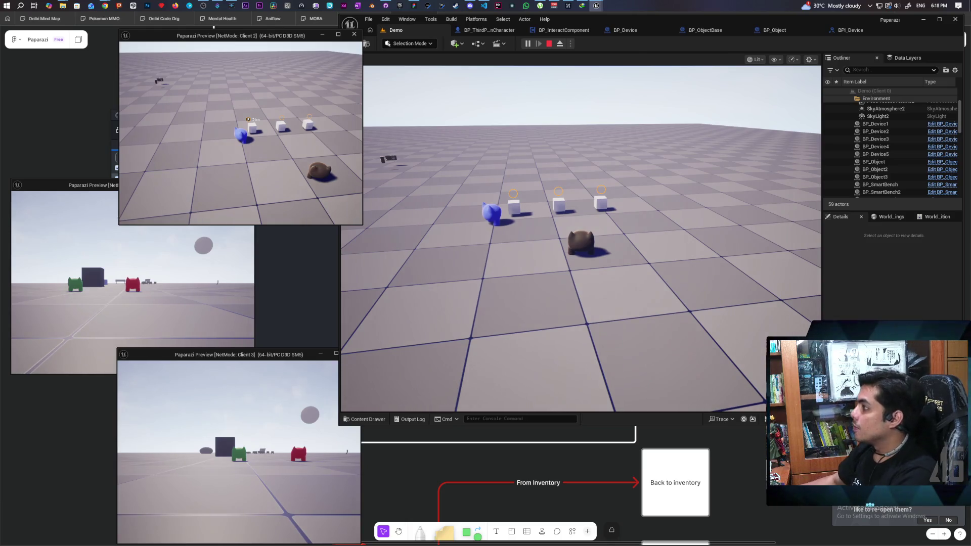
{"action": "key", "text": "Escape"}
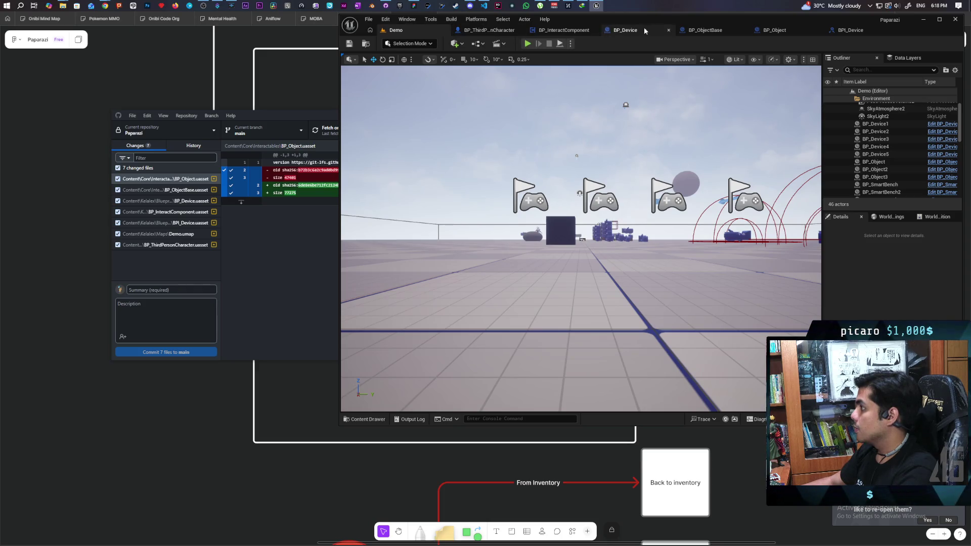
Reconnect the Branch output to the Cast node in BP_Object and save it.
{"action": "left_click", "coordinate": [708, 29]}
{"action": "scroll", "coordinate": [594, 108], "scroll_direction": "up", "scroll_amount": 4}
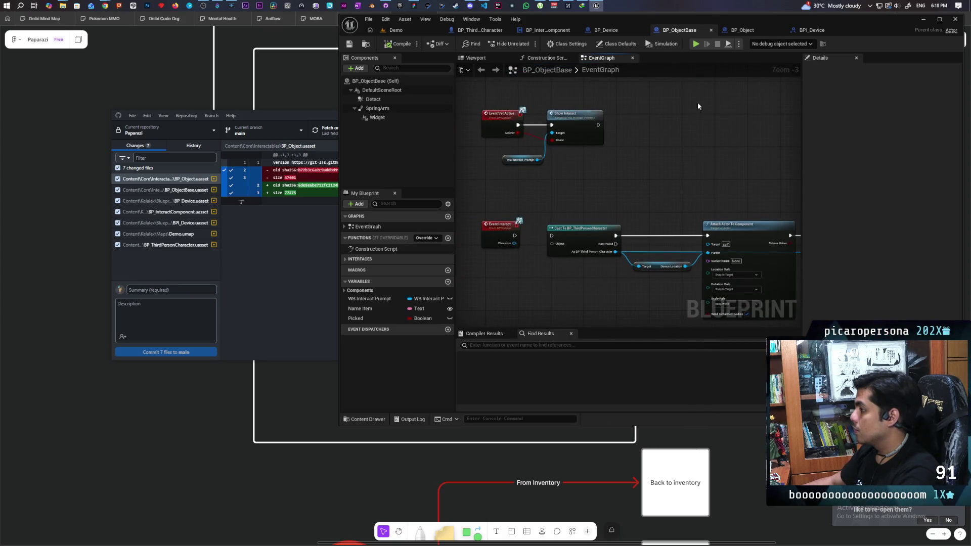
{"action": "left_click", "coordinate": [742, 30]}
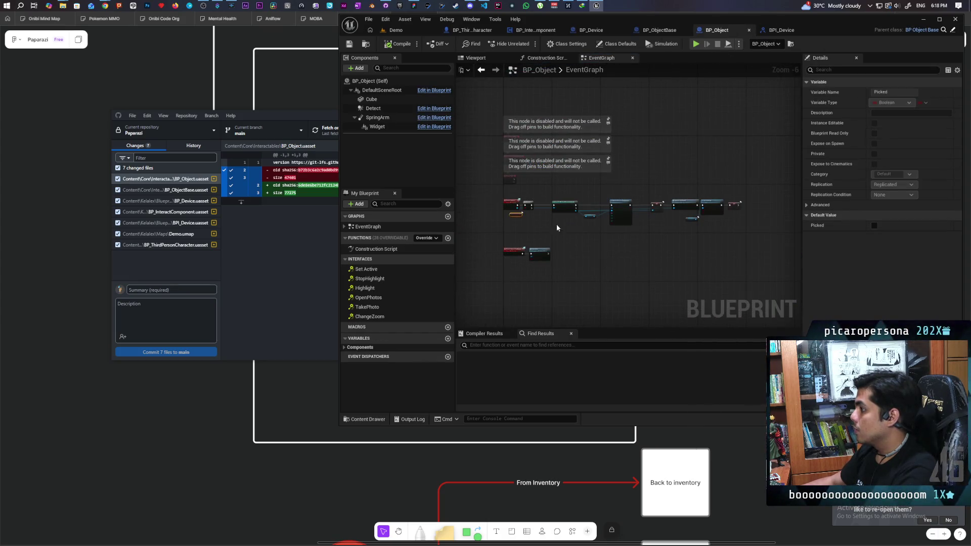
{"action": "scroll", "coordinate": [532, 222], "scroll_direction": "up", "scroll_amount": 3}
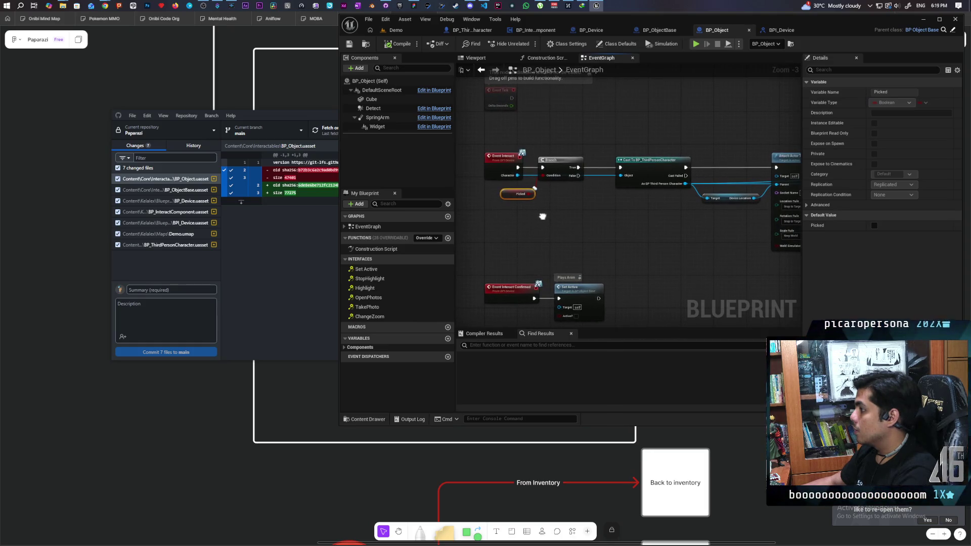
{"action": "left_click", "coordinate": [514, 195]}
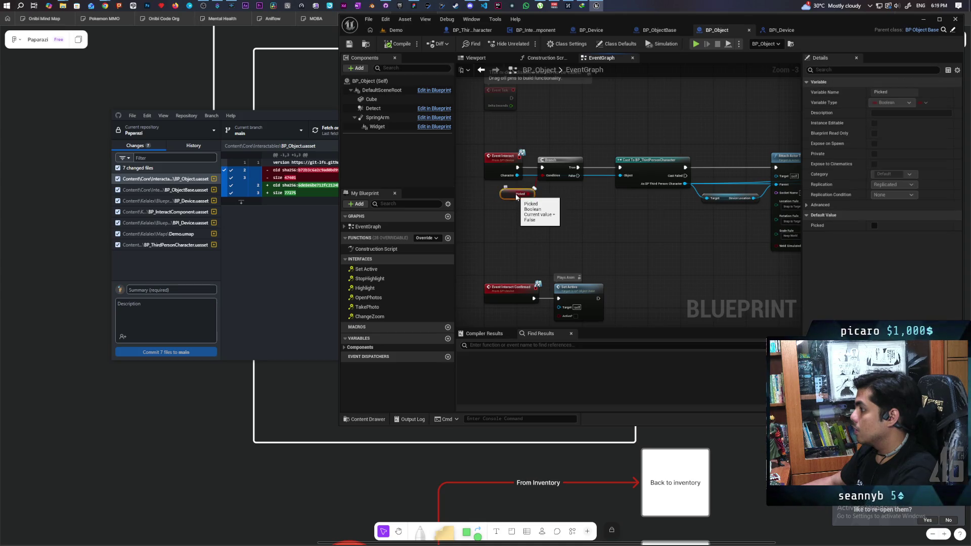
{"action": "mouse_move", "coordinate": [576, 173]}
{"action": "left_mouse_down"}
{"action": "mouse_move", "coordinate": [622, 169]}
{"action": "mouse_move", "coordinate": [590, 170]}
{"action": "left_mouse_up"}
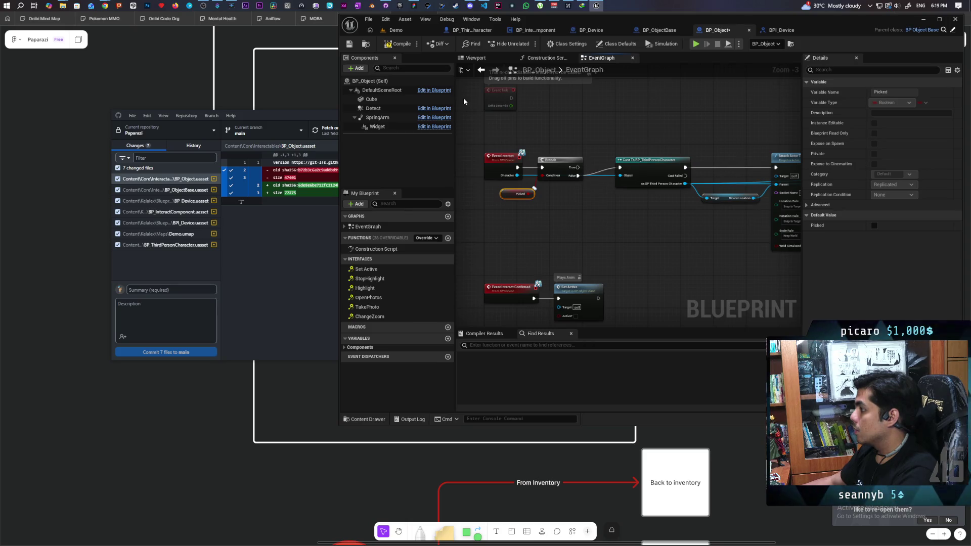
{"action": "key", "text": "ctrl+s"}
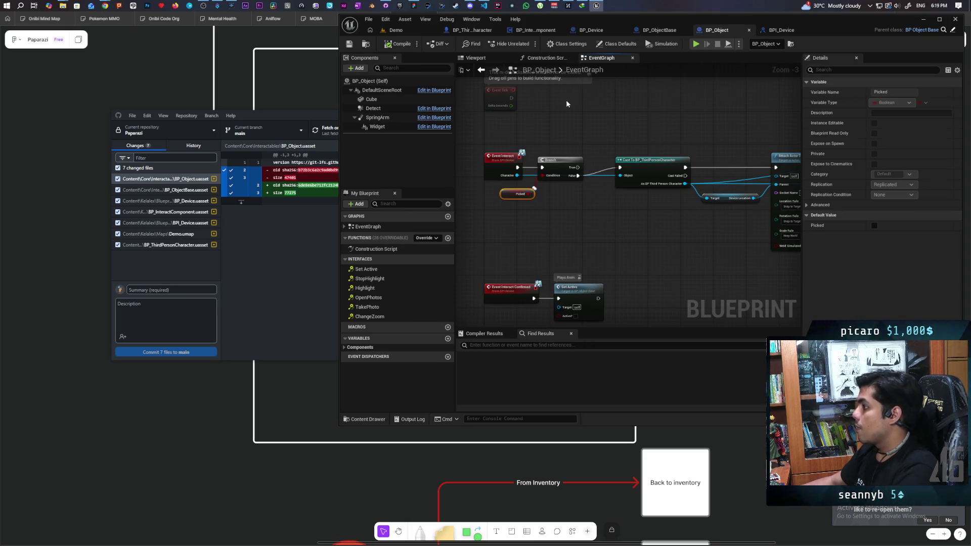
Return to the Demo level and launch a new multiplayer playtest.
{"action": "scroll", "coordinate": [597, 106], "scroll_direction": "down", "scroll_amount": 1}
{"action": "mouse_move", "coordinate": [602, 116]}
{"action": "left_mouse_down"}
{"action": "mouse_move", "coordinate": [608, 189]}
{"action": "mouse_move", "coordinate": [457, 217]}
{"action": "mouse_move", "coordinate": [583, 197]}
{"action": "mouse_move", "coordinate": [528, 162]}
{"action": "left_mouse_up"}
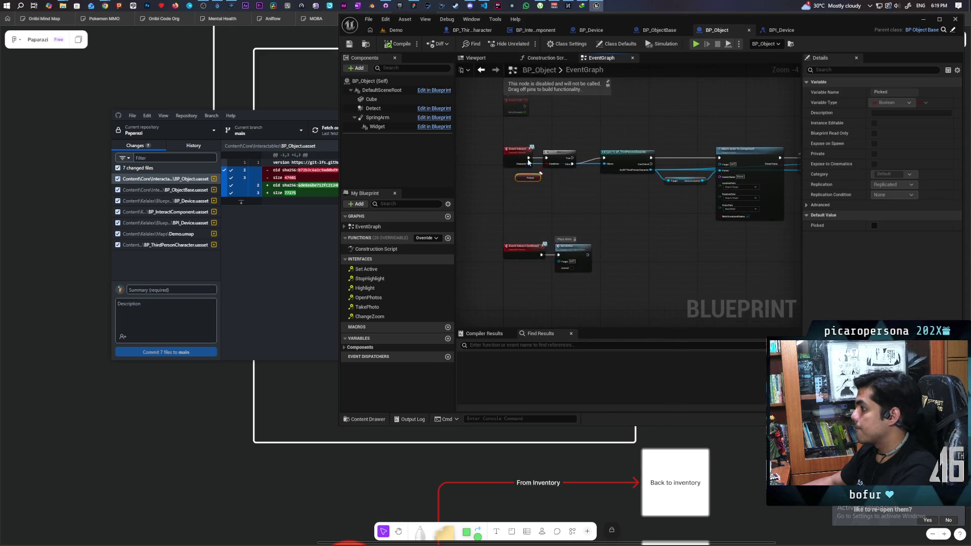
{"action": "left_click", "coordinate": [419, 34]}
{"action": "left_click", "coordinate": [525, 44]}
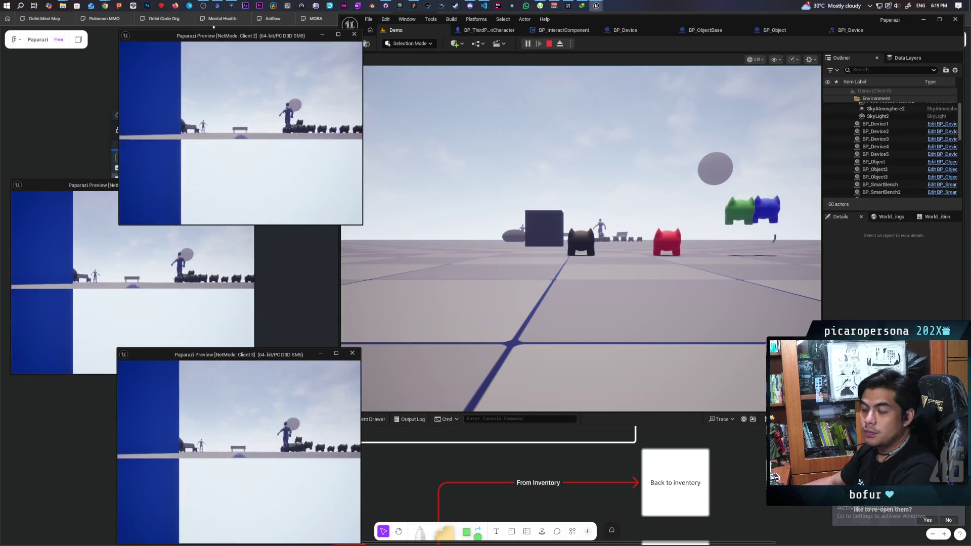
Pick up the nearest cube with the blue character using E.
{"action": "key", "text": "alt+Tab"}
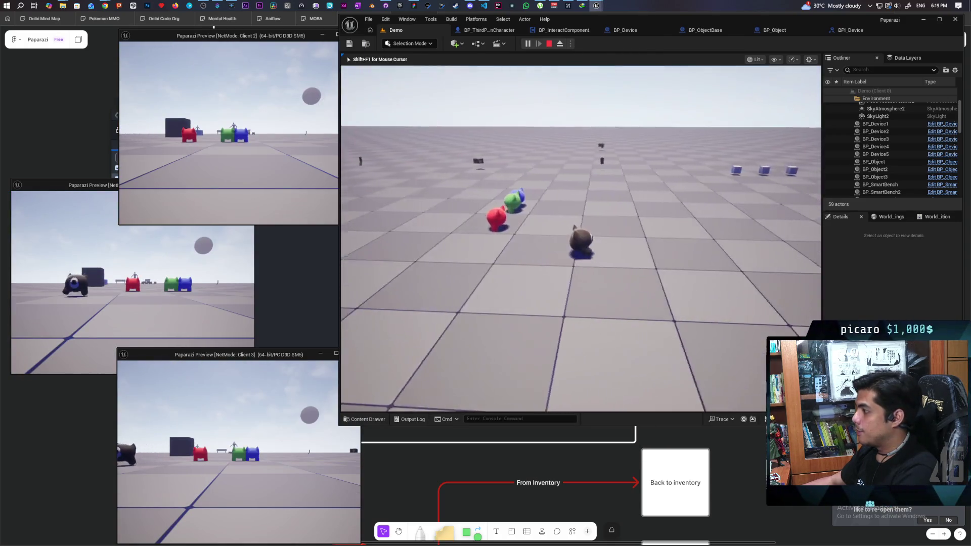
{"action": "key", "text": "alt+Tab"}
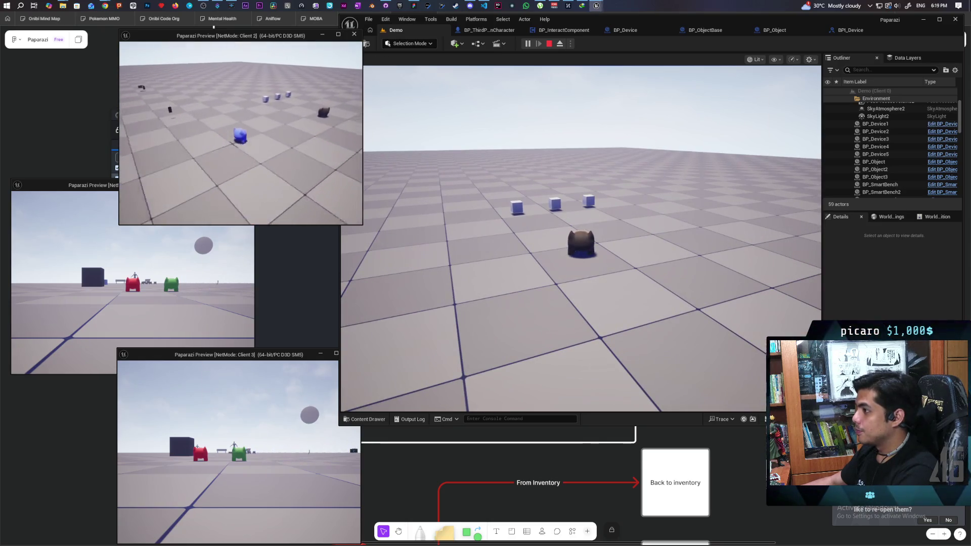
{"action": "key", "text": "alt+Tab"}
{"action": "key", "text": "alt+Tab"}
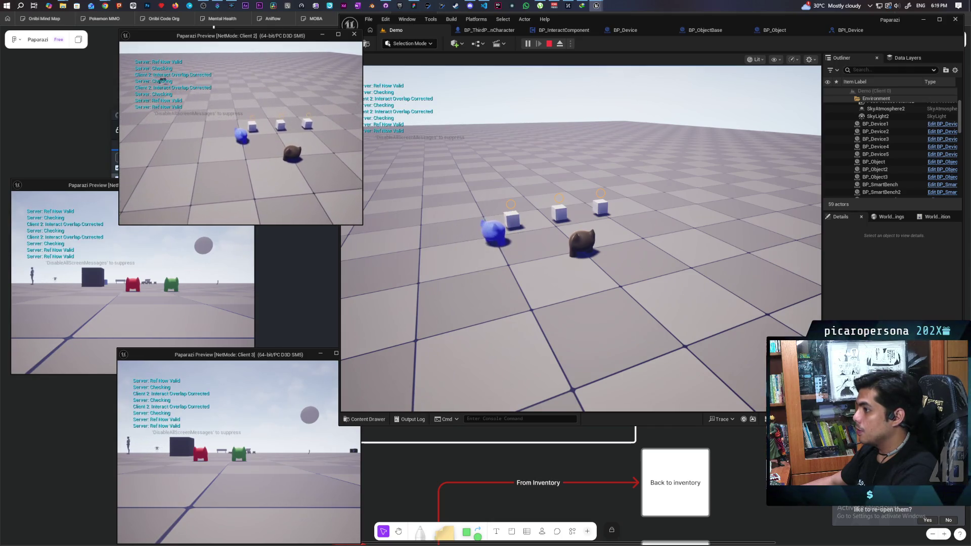
{"action": "key", "text": "e"}
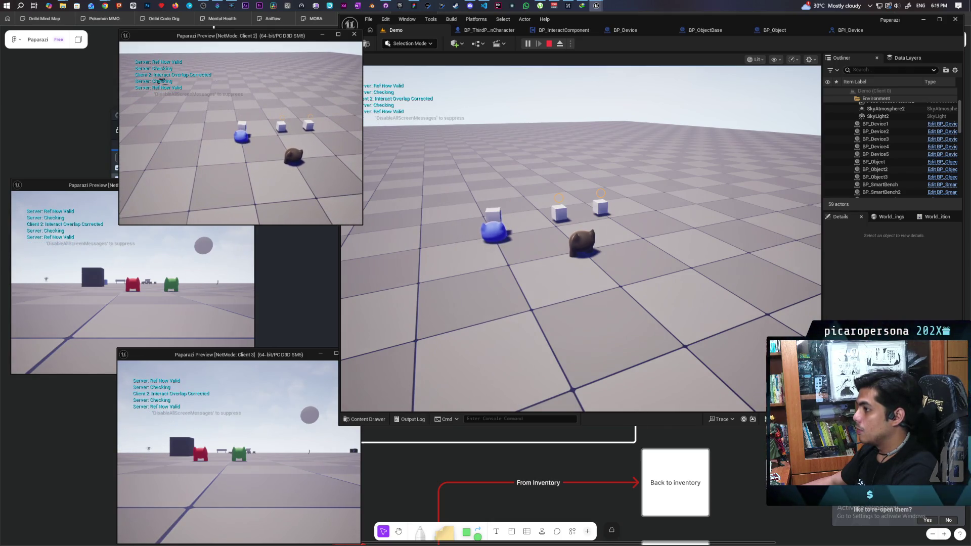
Walk Client 1's red character around the cubes to check the pickup, then stop the session.
{"action": "left_click", "coordinate": [132, 283]}
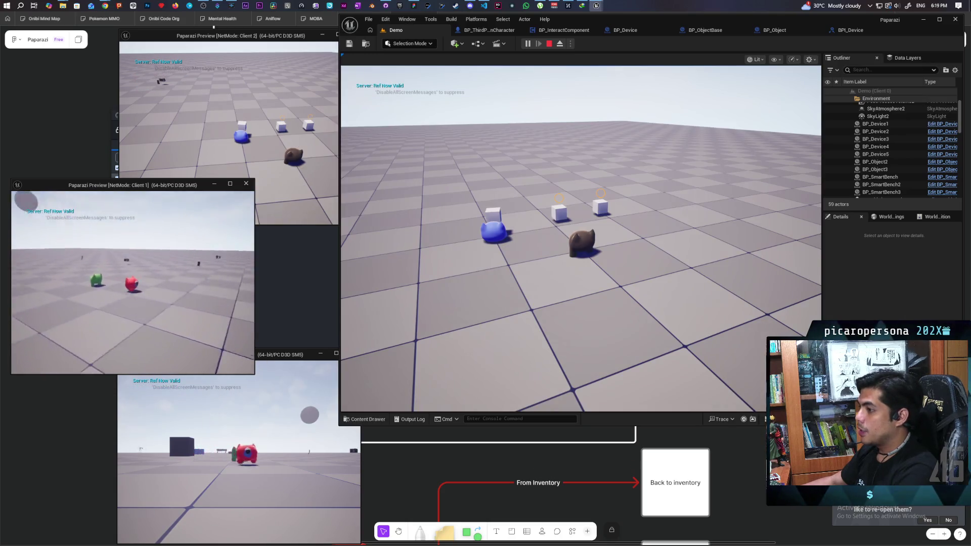
{"action": "key", "text": "w"}
{"action": "key", "text": "s"}
{"action": "key", "text": "d"}
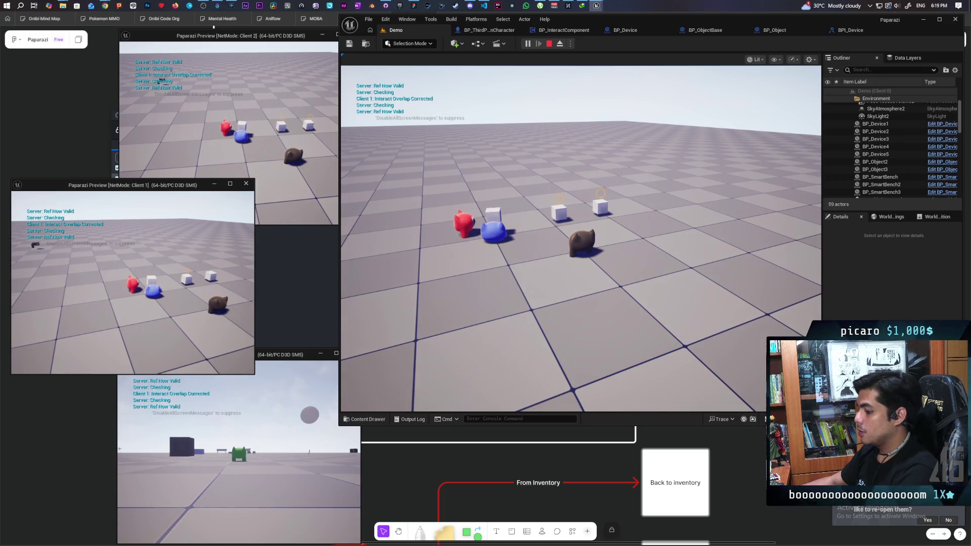
{"action": "key", "text": "s"}
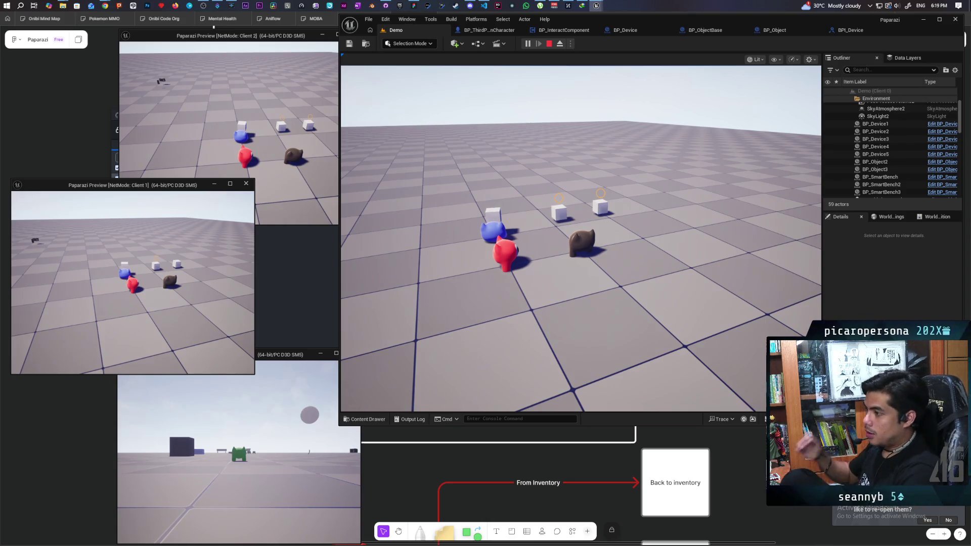
{"action": "key", "text": "Escape"}
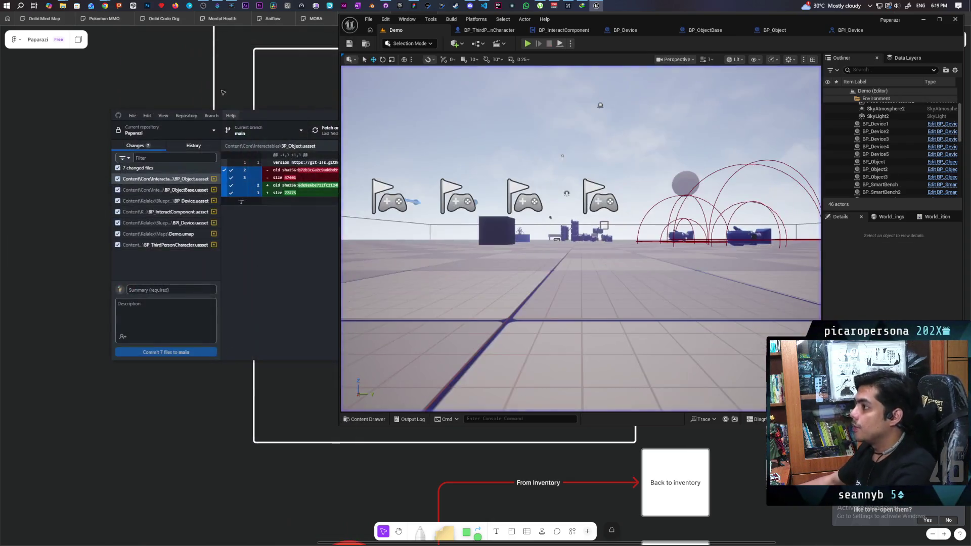
Commit the 7 changed files to main as 'fixed replicated interact widget' and push to origin.
{"action": "left_click", "coordinate": [200, 288]}
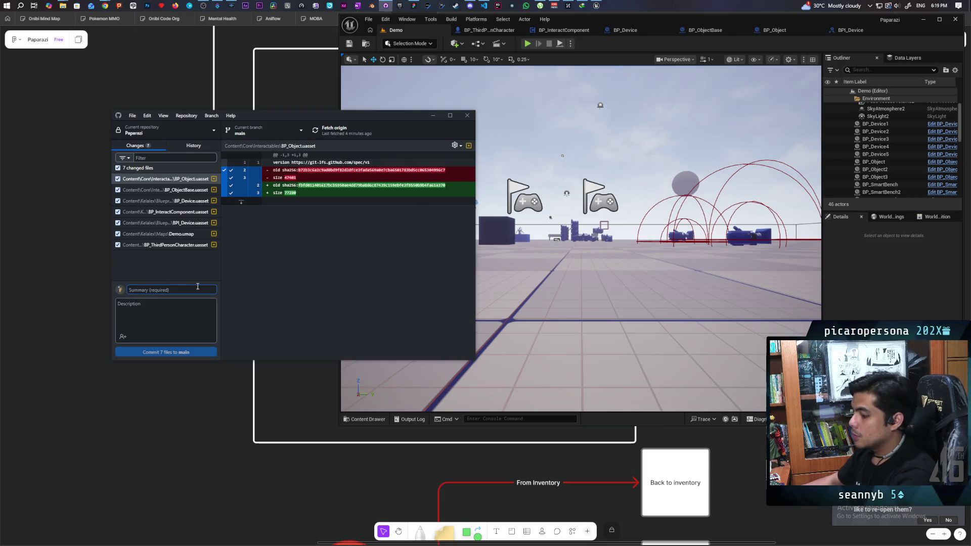
{"action": "type", "text": "fixed repl"}
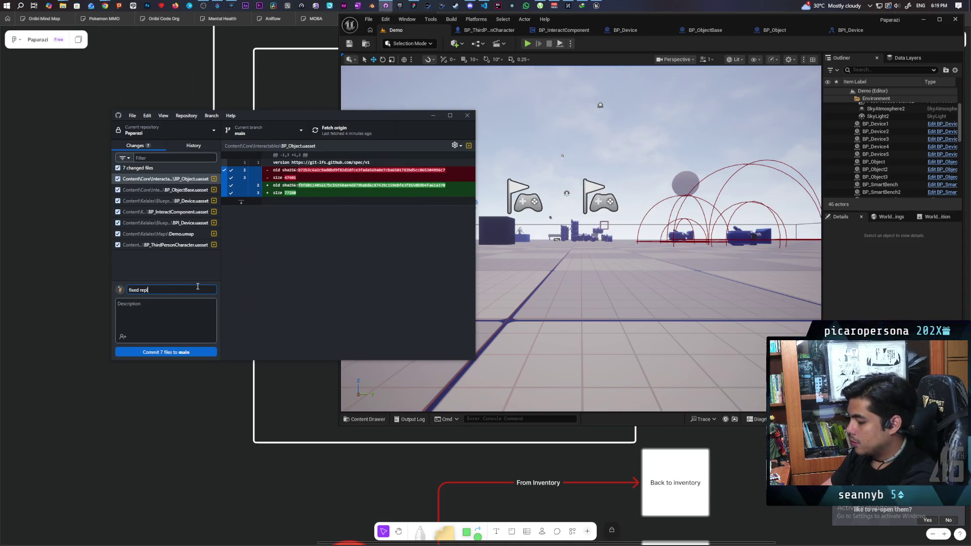
{"action": "type", "text": "icated interact widget"}
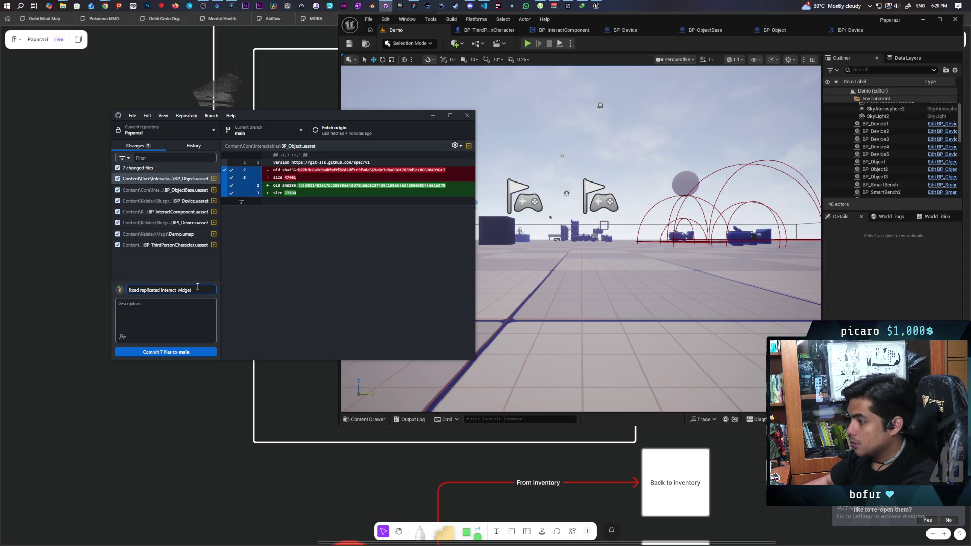
{"action": "left_click", "coordinate": [190, 352]}
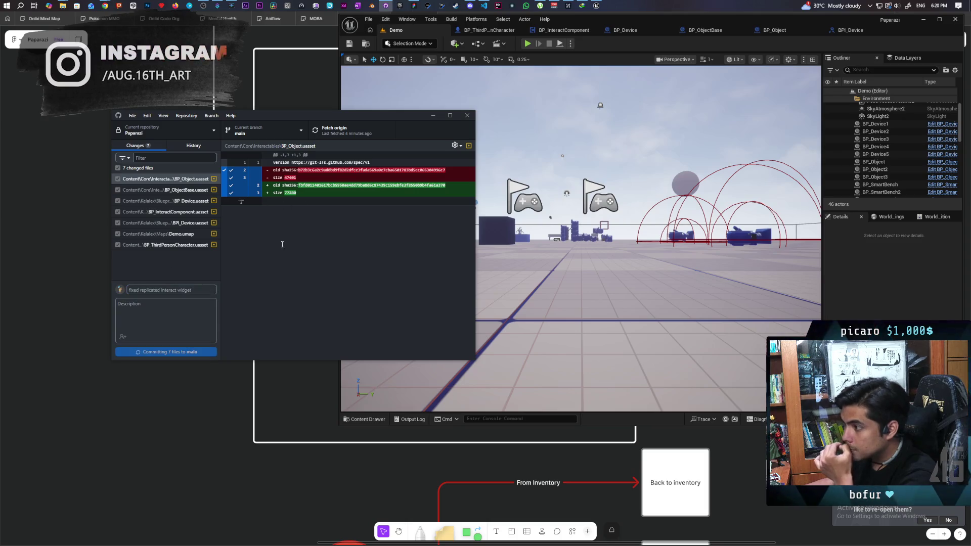
{"action": "left_click", "coordinate": [344, 132]}
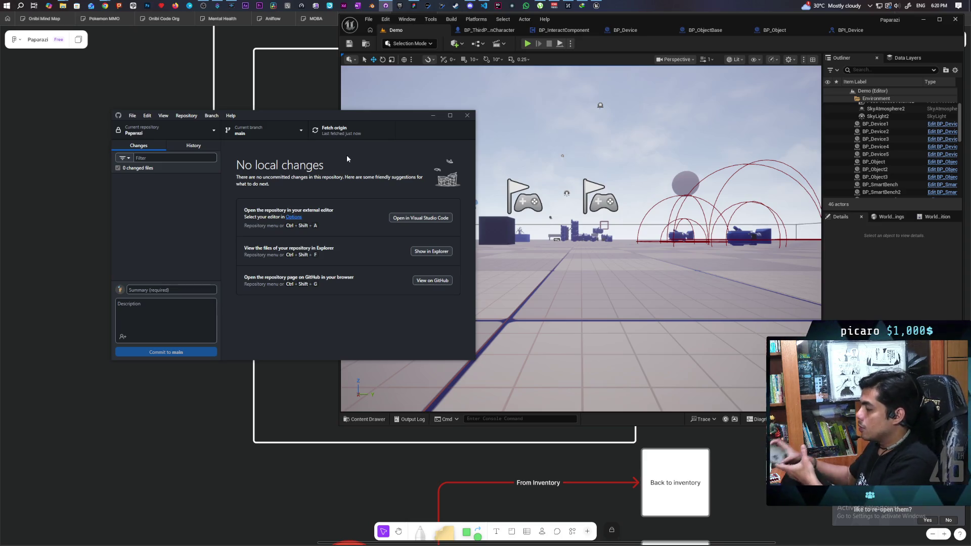
{"action": "left_click", "coordinate": [157, 459]}
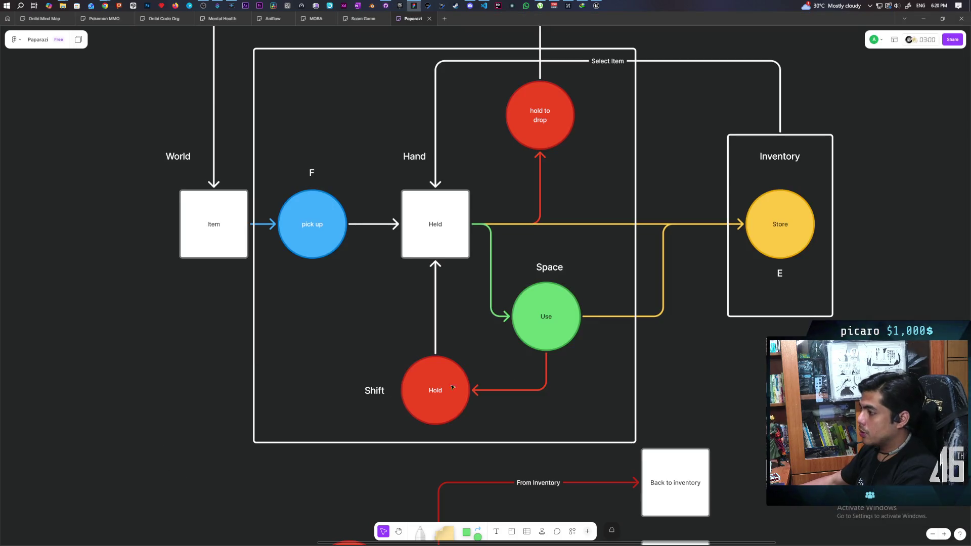
Add a blank yellow sticky note beside the green Todo List and enlarge it.
{"action": "scroll", "coordinate": [659, 331], "scroll_direction": "down", "scroll_amount": 5}
{"action": "scroll", "coordinate": [607, 225], "scroll_direction": "up", "scroll_amount": 5}
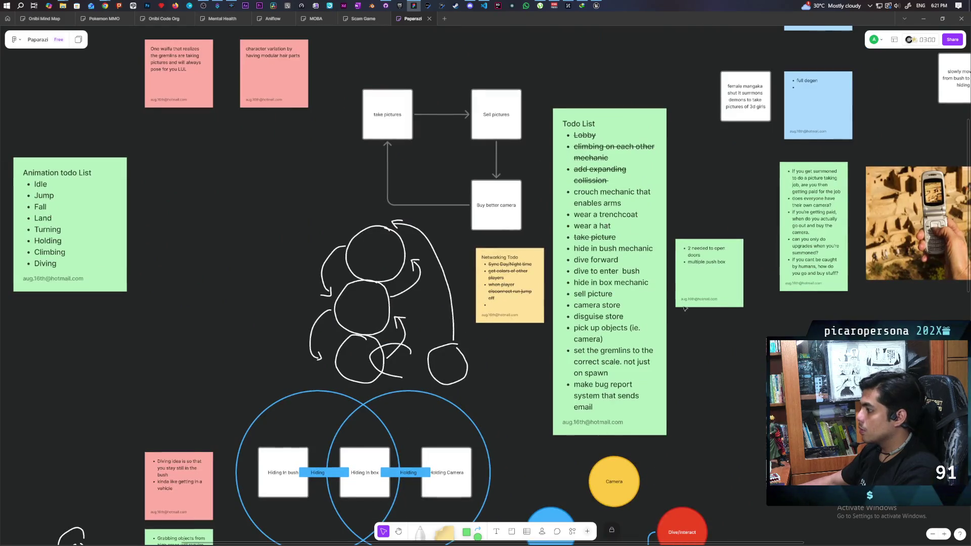
{"action": "scroll", "coordinate": [607, 224], "scroll_direction": "down", "scroll_amount": 3}
{"action": "scroll", "coordinate": [605, 253], "scroll_direction": "up", "scroll_amount": 2}
{"action": "scroll", "coordinate": [603, 280], "scroll_direction": "up", "scroll_amount": 2}
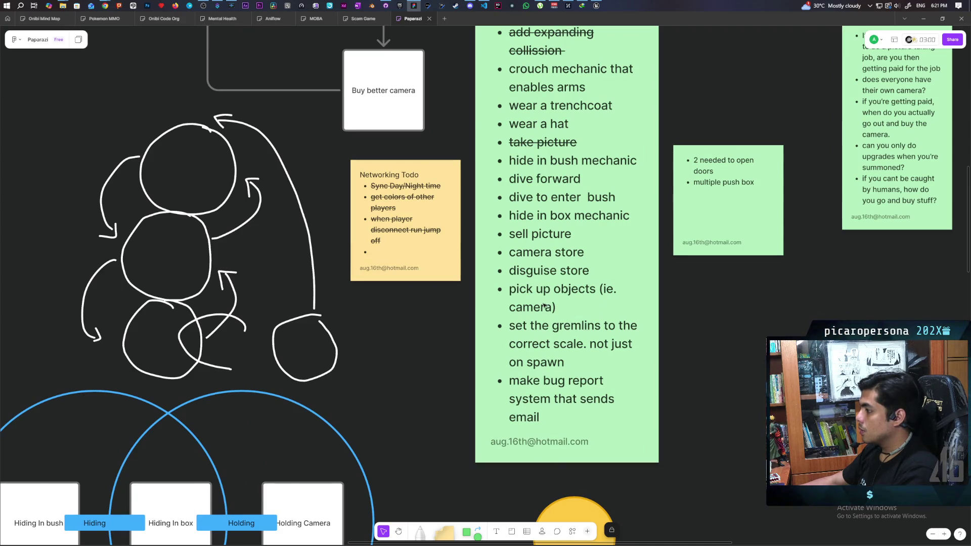
{"action": "scroll", "coordinate": [520, 410], "scroll_direction": "right", "scroll_amount": 1}
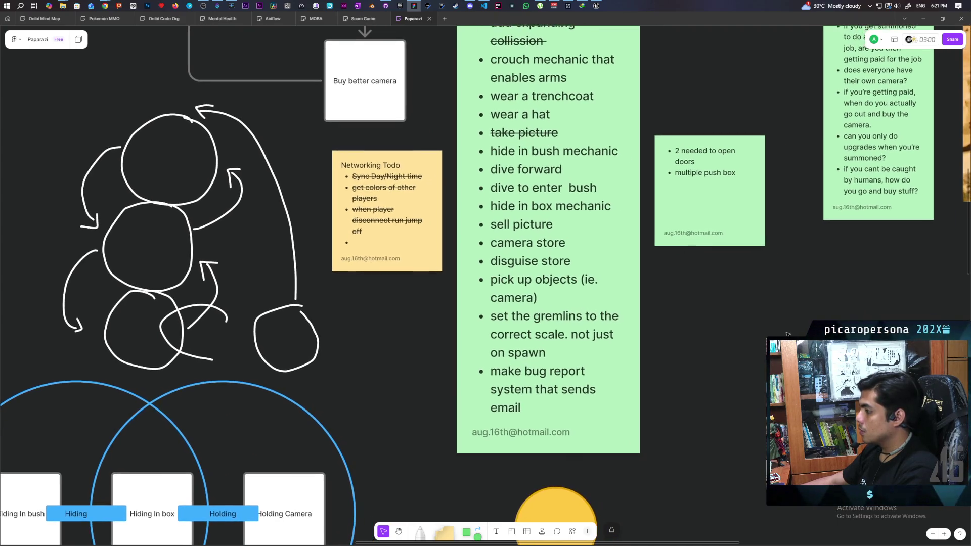
{"action": "left_click", "coordinate": [443, 531]}
{"action": "left_click", "coordinate": [756, 363]}
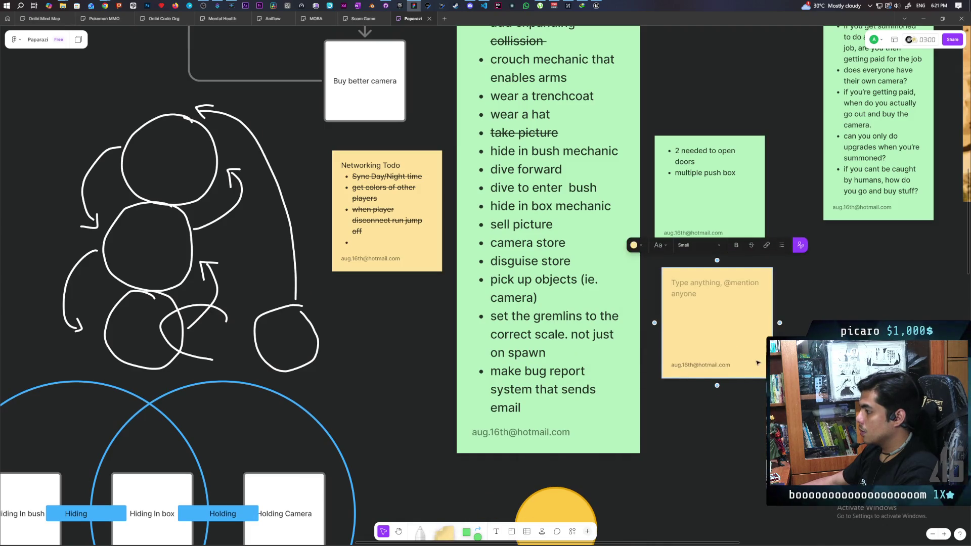
{"action": "left_click_drag", "start_coordinate": [772, 378], "coordinate": [859, 465]}
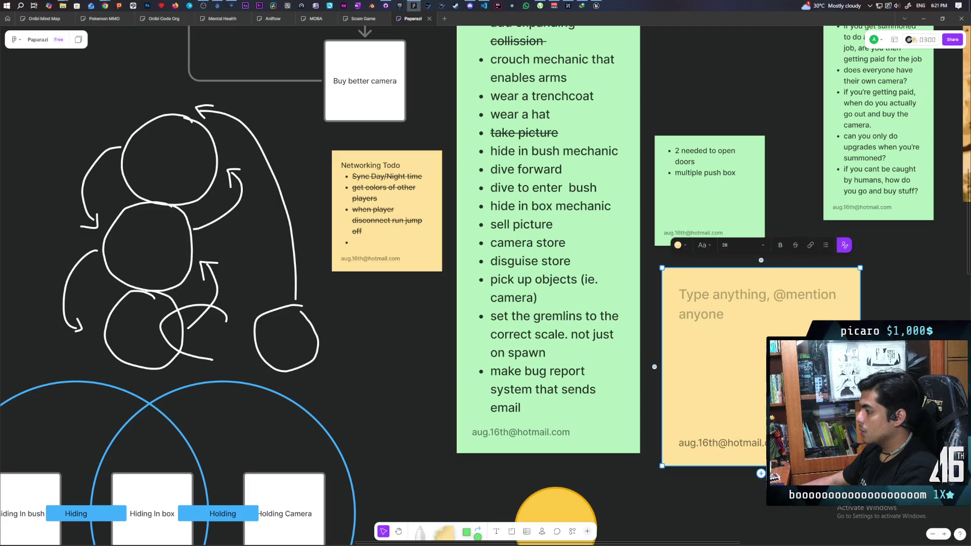
Move the new sticky note further right and shrink it slightly.
{"action": "scroll", "coordinate": [669, 273], "scroll_direction": "down", "scroll_amount": 5}
{"action": "scroll", "coordinate": [669, 273], "scroll_direction": "up", "scroll_amount": 3}
{"action": "mouse_move", "coordinate": [669, 273]}
{"action": "left_mouse_down"}
{"action": "mouse_move", "coordinate": [810, 273]}
{"action": "mouse_move", "coordinate": [795, 273]}
{"action": "left_mouse_up"}
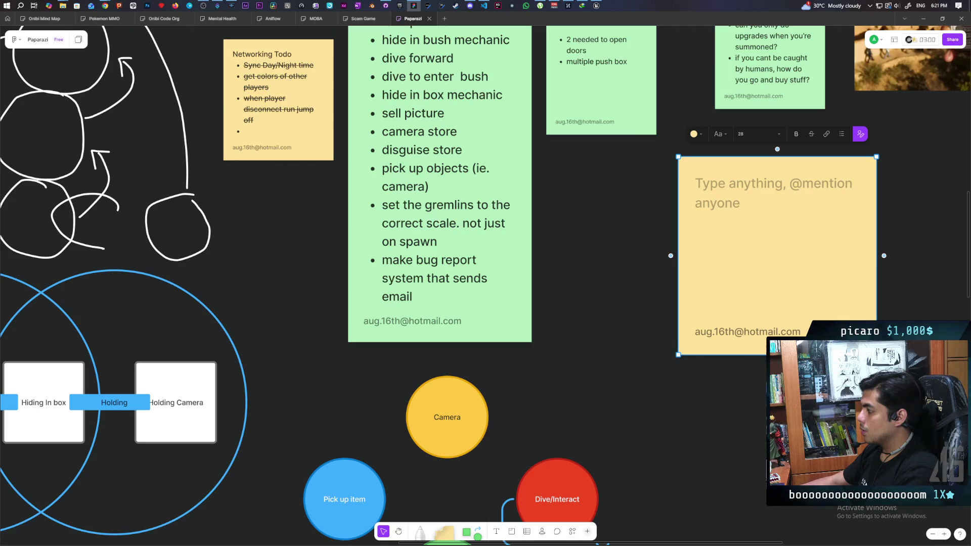
{"action": "left_click_drag", "start_coordinate": [876, 355], "coordinate": [855, 332]}
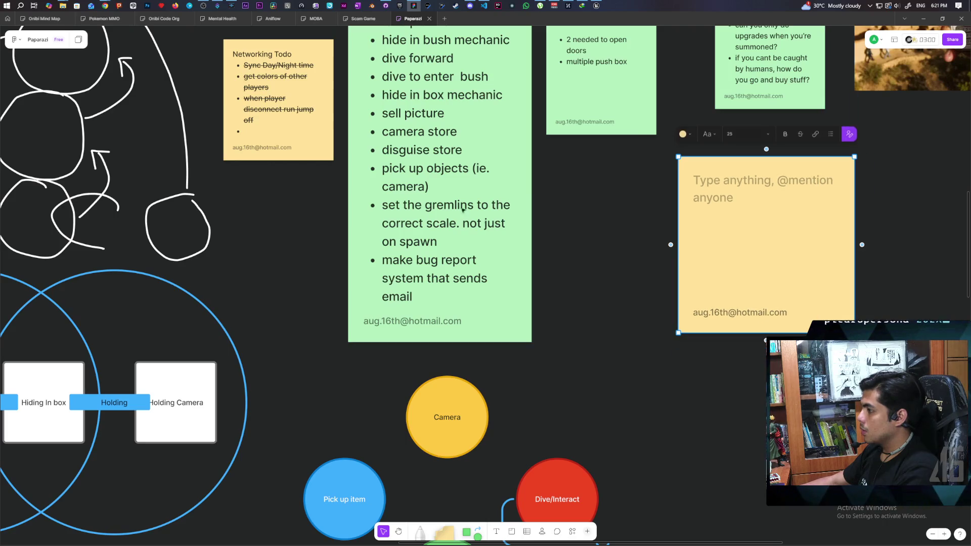
Strike through the 'pick up objects (ie. camera)' line in the green todo note.
{"action": "left_click", "coordinate": [426, 164]}
{"action": "triple_click", "coordinate": [426, 168]}
{"action": "left_click", "coordinate": [475, 365]}
Title the yellow note 'Todo contd' and start a bulleted list: pick up, hold item, use held item.
{"action": "left_click", "coordinate": [717, 217]}
{"action": "left_click", "coordinate": [744, 183]}
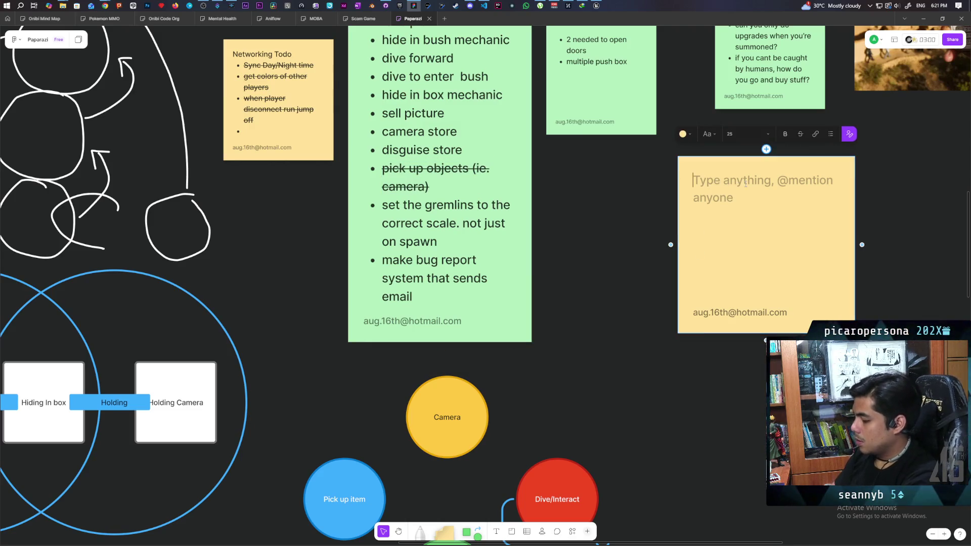
{"action": "type", "text": "Todo cont"}
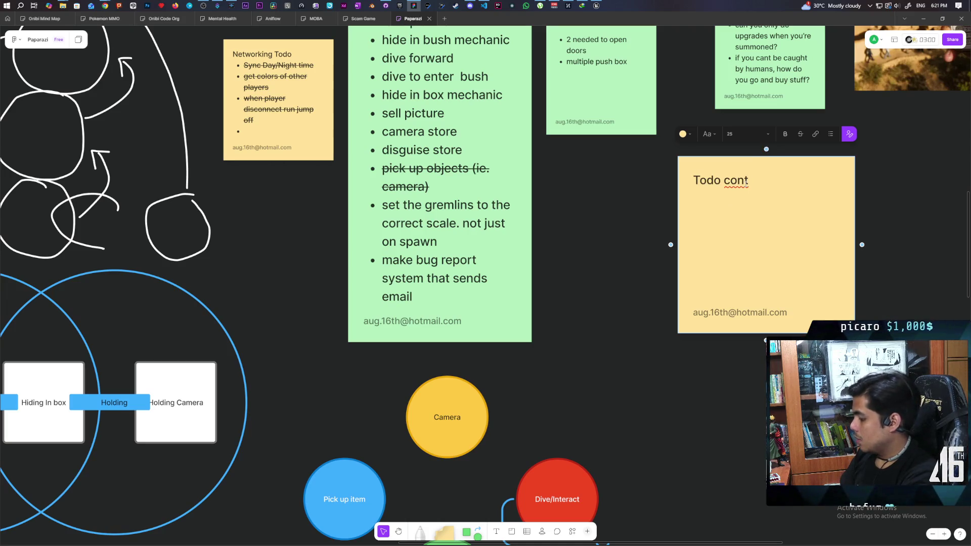
{"action": "key", "text": "Return"}
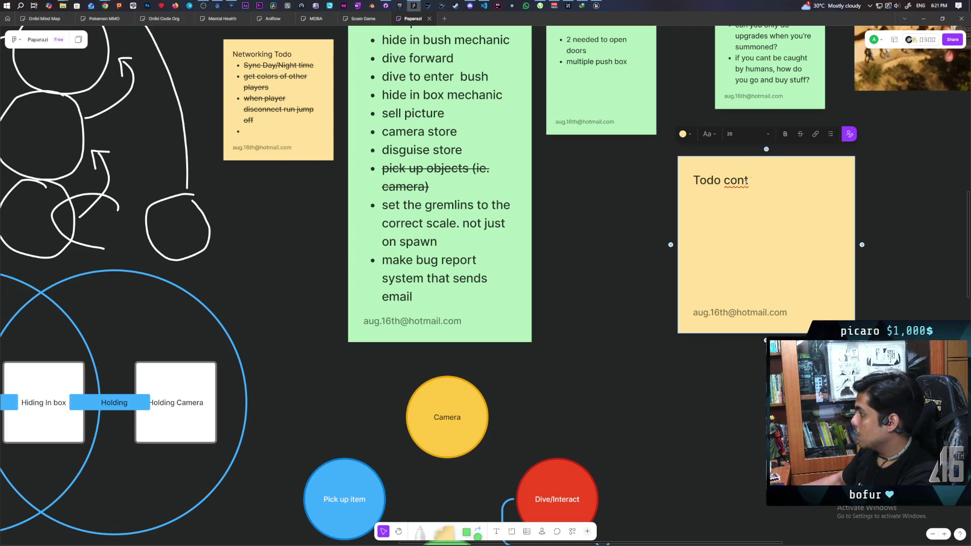
{"action": "left_click", "coordinate": [830, 134]}
{"action": "type", "text": "ick"}
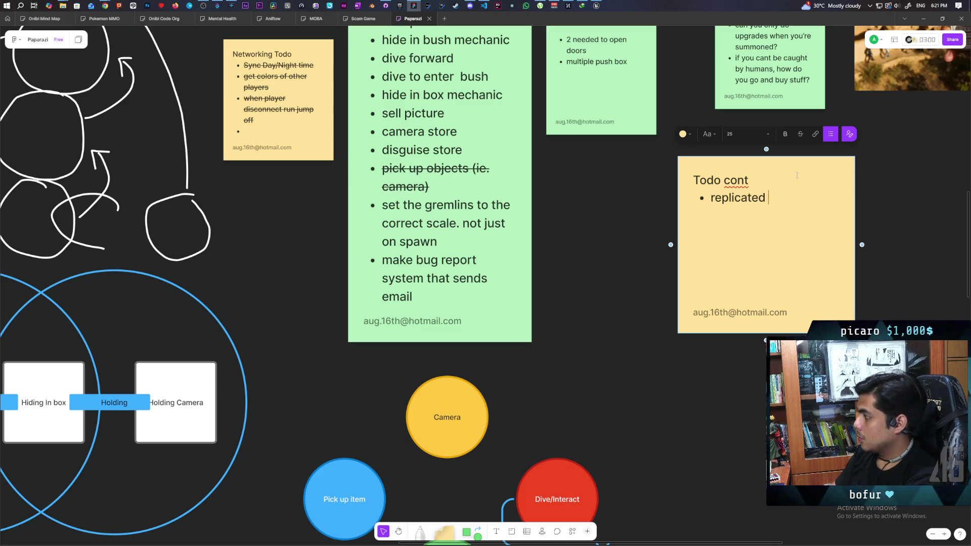
{"action": "type", "text": "ick up"}
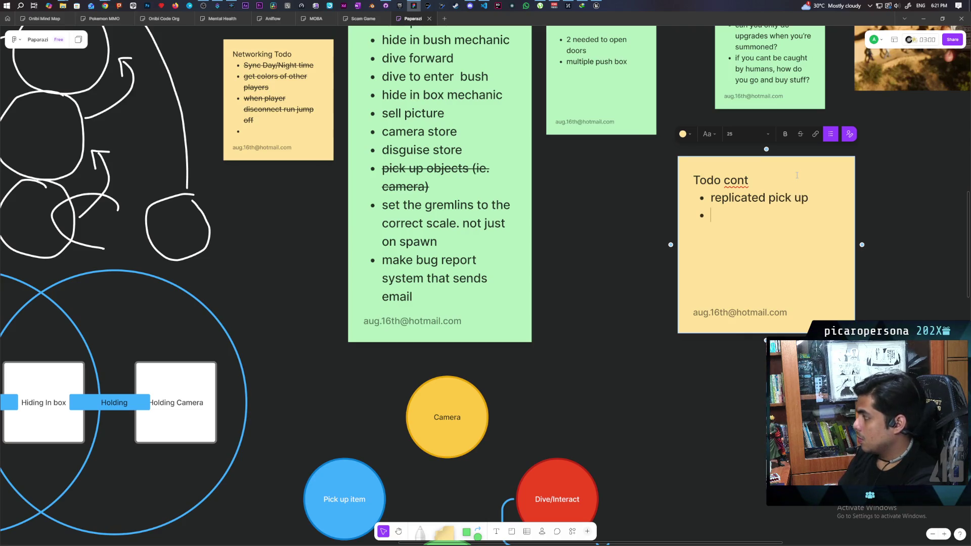
{"action": "type", "text": "hold item"}
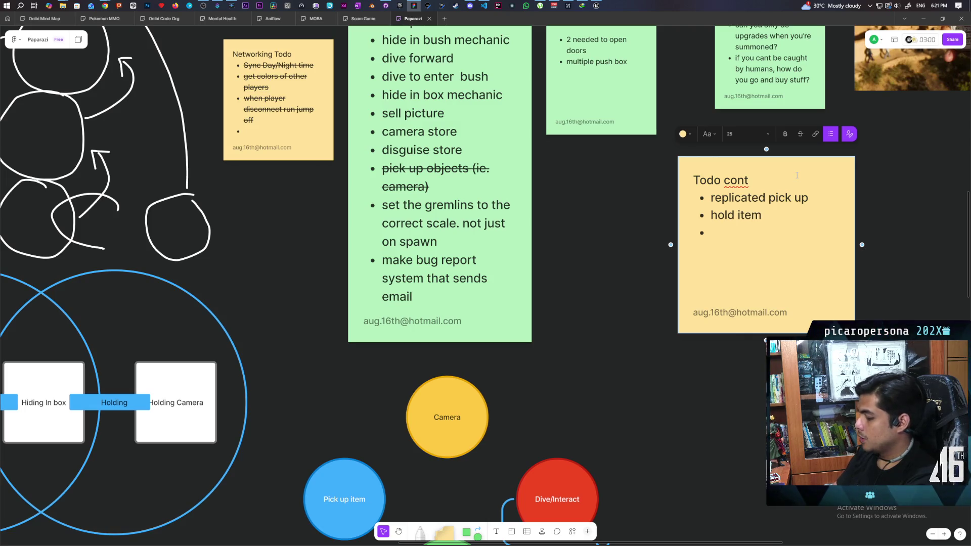
{"action": "type", "text": "use held item"}
Add a 'store held item' bullet and complete the title as 'Todo contd'.
{"action": "key", "text": "Return"}
{"action": "type", "text": "s"}
{"action": "key", "text": "BackSpace"}
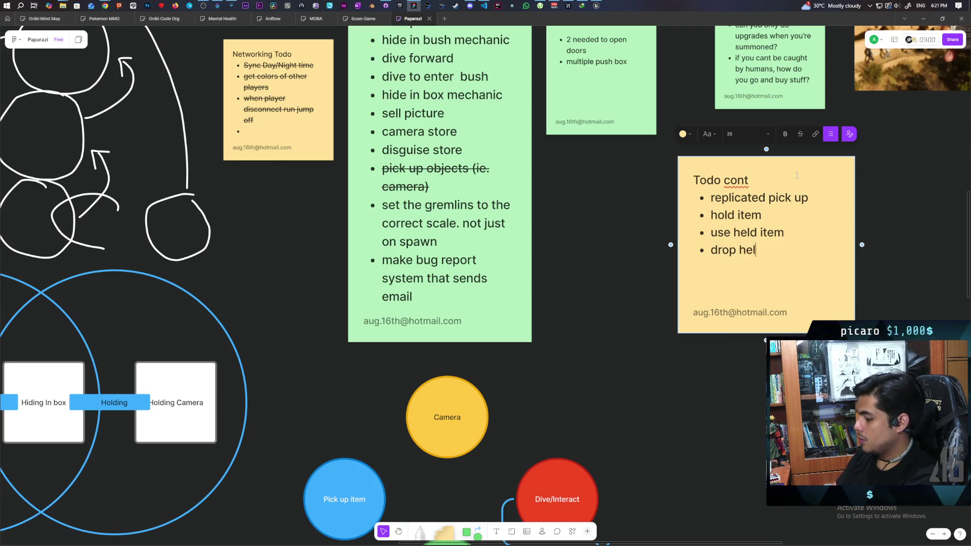
{"action": "type", "text": "d item "}
{"action": "type", "text": "store held "}
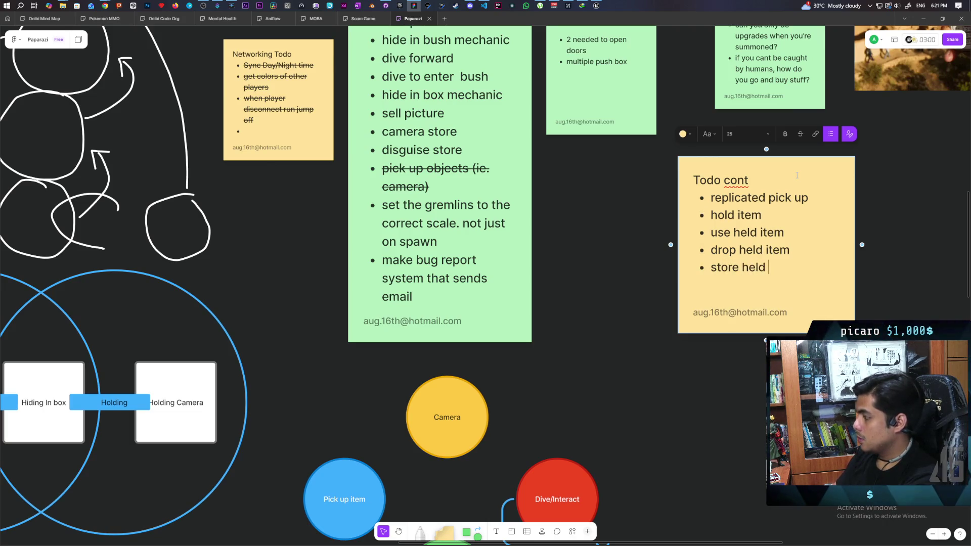
{"action": "type", "text": "item"}
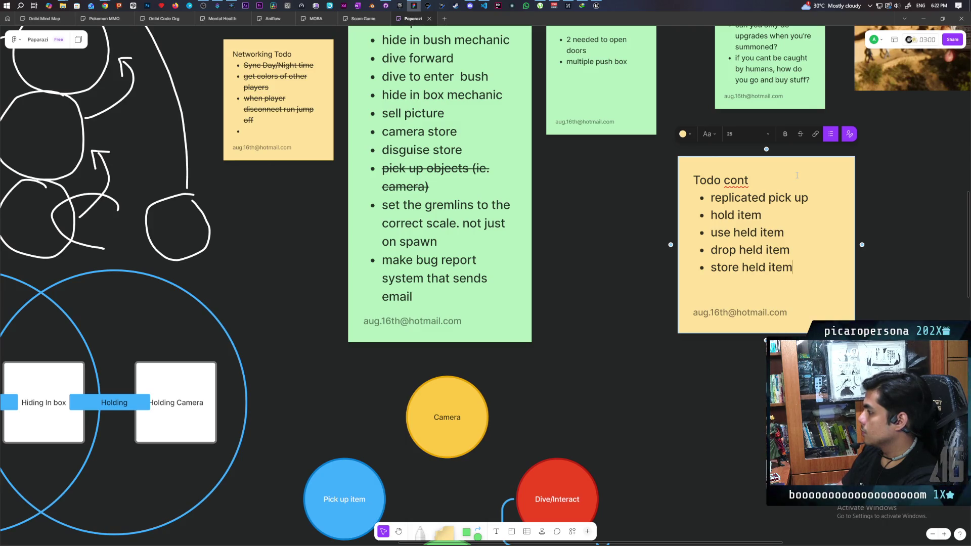
{"action": "left_click", "coordinate": [792, 176]}
{"action": "type", "text": "d"}
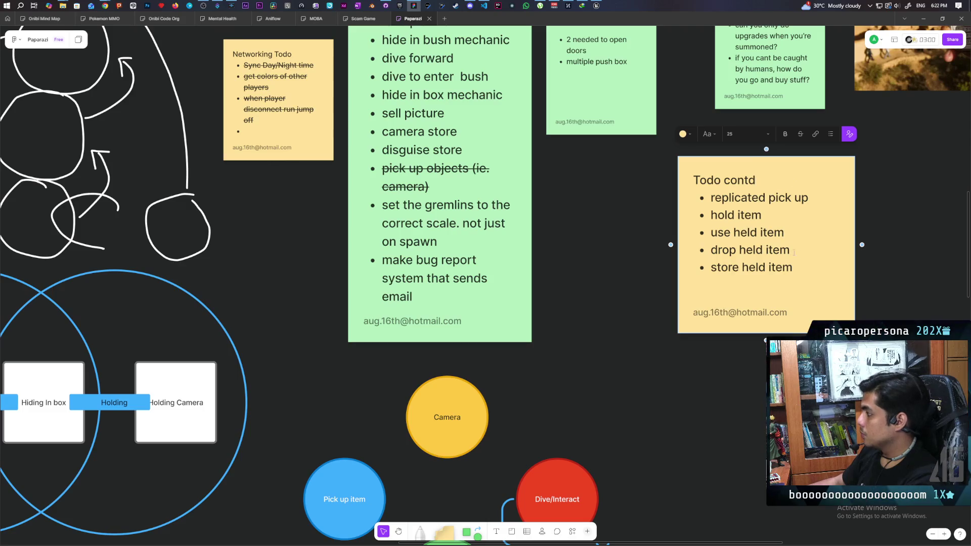
{"action": "left_click", "coordinate": [801, 270]}
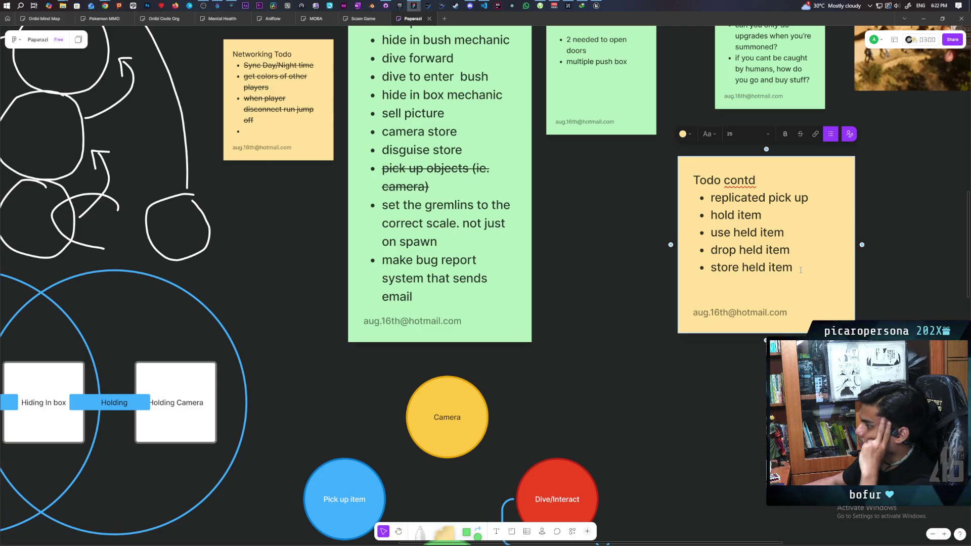
{"action": "mouse_move", "coordinate": [614, 447]}
{"action": "left_mouse_down"}
{"action": "mouse_move", "coordinate": [586, 378]}
{"action": "mouse_move", "coordinate": [548, 215]}
{"action": "mouse_move", "coordinate": [610, 188]}
{"action": "left_mouse_up"}
Prefix the drop held item bullet with 'hold shift to' and deselect the note.
{"action": "scroll", "coordinate": [620, 299], "scroll_direction": "down", "scroll_amount": 5}
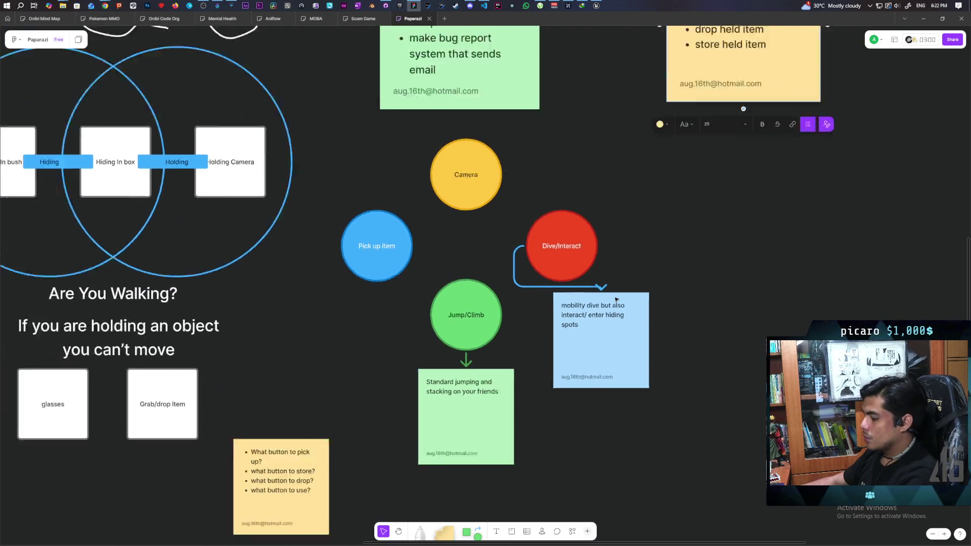
{"action": "left_click_drag", "start_coordinate": [648, 390], "coordinate": [635, 229]}
{"action": "scroll", "coordinate": [591, 390], "scroll_direction": "up", "scroll_amount": 5}
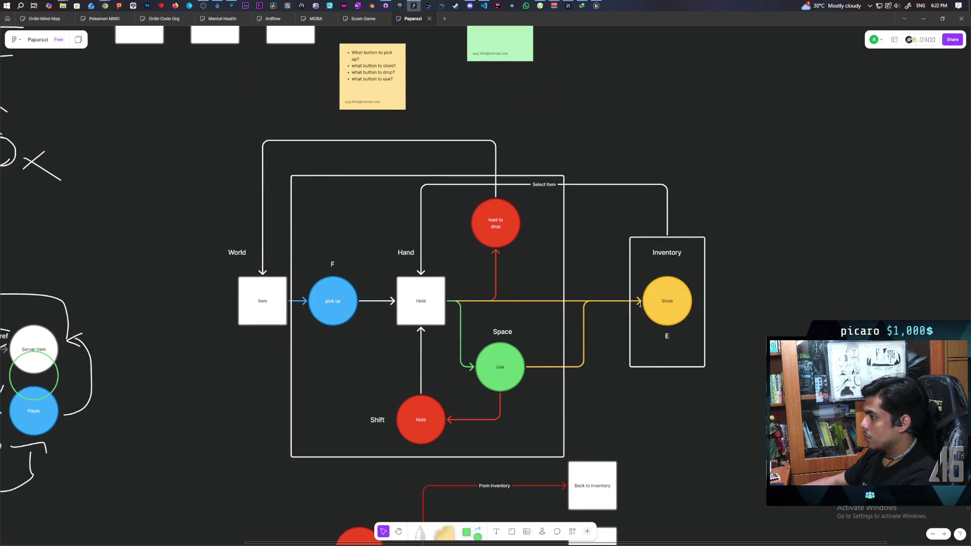
{"action": "scroll", "coordinate": [556, 369], "scroll_direction": "up", "scroll_amount": 10}
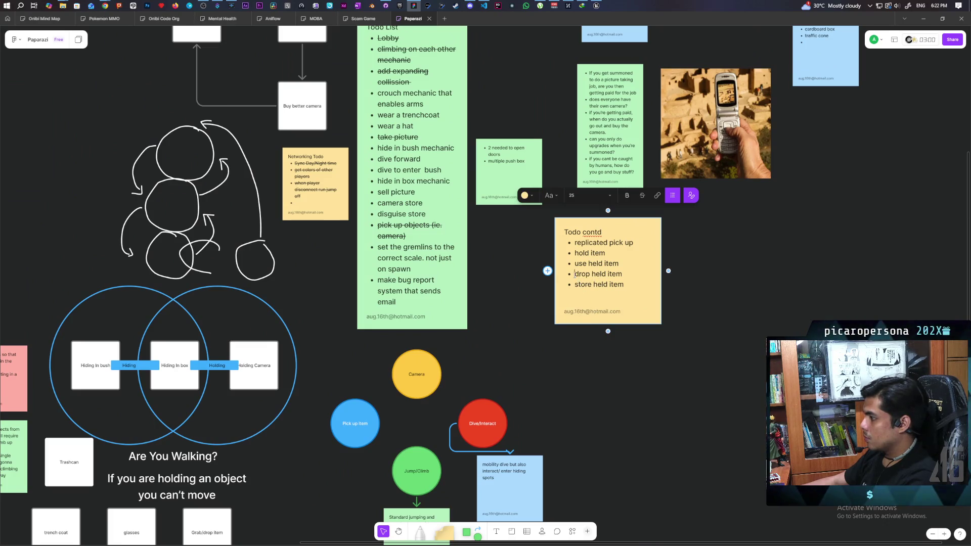
{"action": "key", "text": "Home"}
{"action": "type", "text": "hold "}
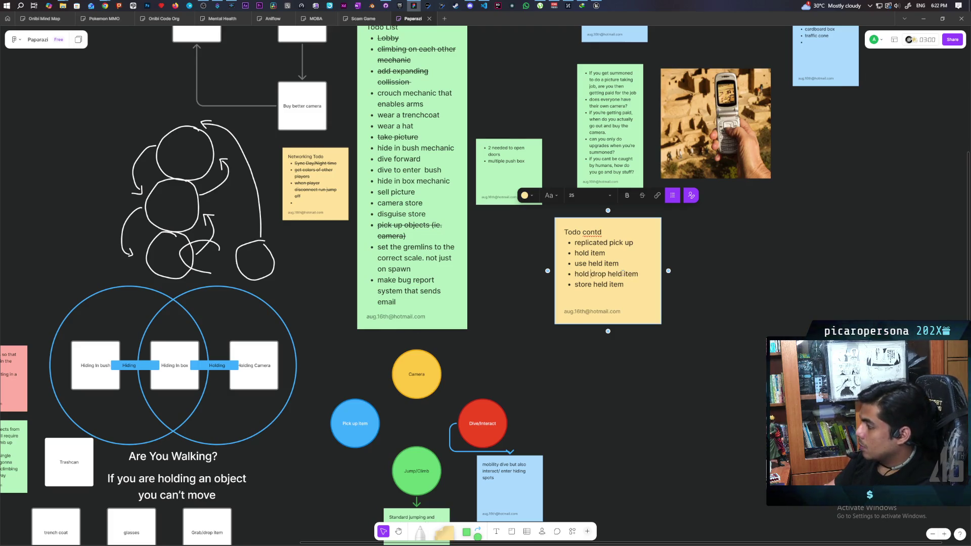
{"action": "type", "text": "shift to"}
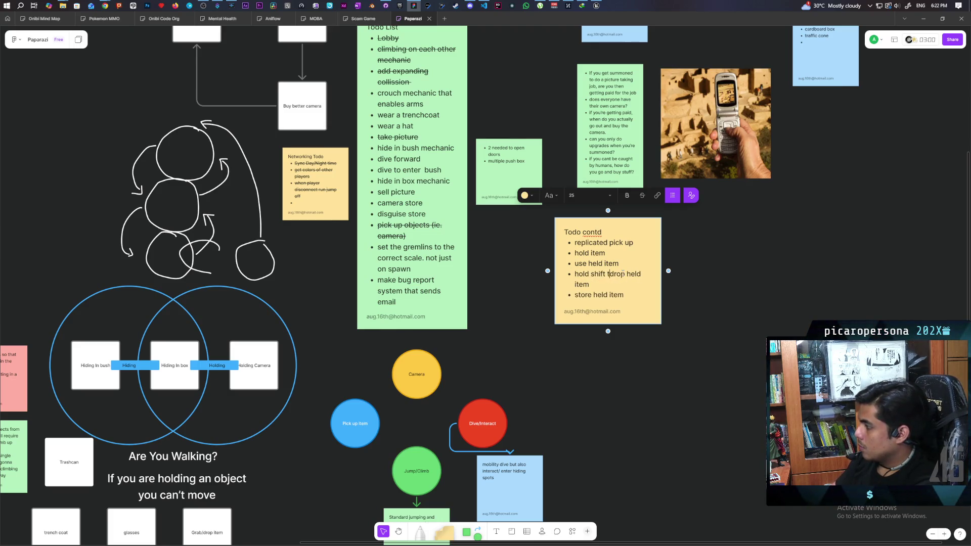
{"action": "left_click", "coordinate": [681, 323]}
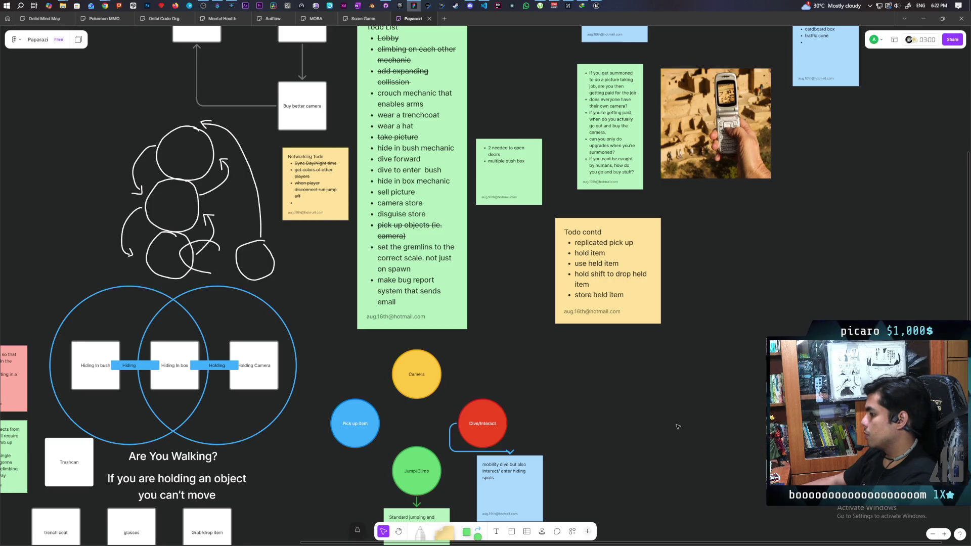
Pan and zoom around the Paparazi board to review the updated notes.
{"action": "scroll", "coordinate": [680, 282], "scroll_direction": "down", "scroll_amount": 10}
{"action": "mouse_move", "coordinate": [631, 292]}
{"action": "left_mouse_down"}
{"action": "mouse_move", "coordinate": [634, 221]}
{"action": "mouse_move", "coordinate": [638, 283]}
{"action": "left_mouse_up"}
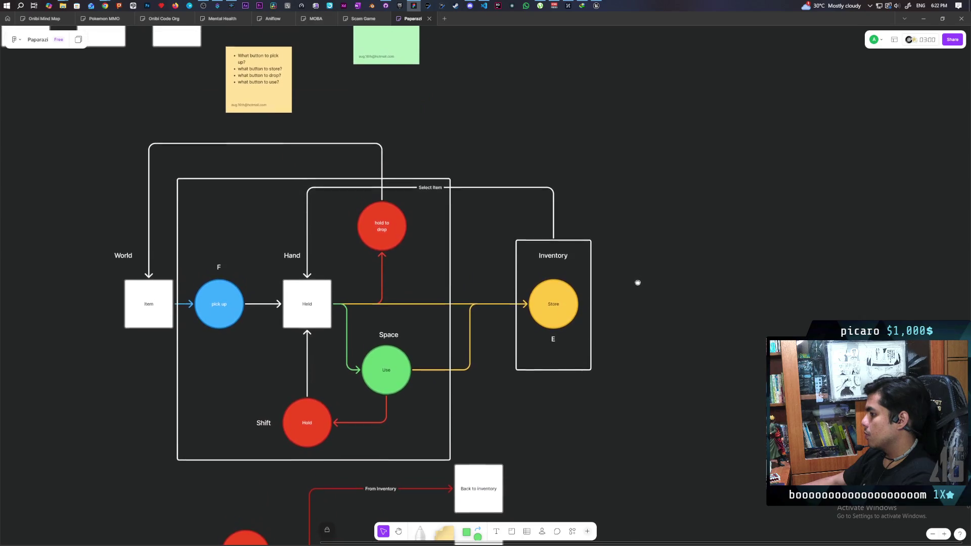
{"action": "scroll", "coordinate": [639, 303], "scroll_direction": "up", "scroll_amount": 3}
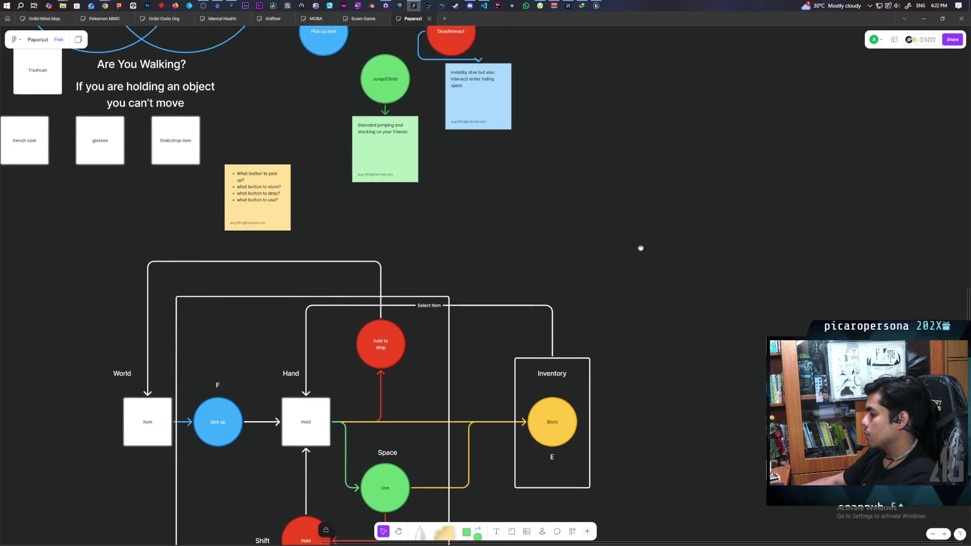
{"action": "scroll", "coordinate": [642, 247], "scroll_direction": "up", "scroll_amount": 8}
{"action": "scroll", "coordinate": [654, 340], "scroll_direction": "up", "scroll_amount": 2}
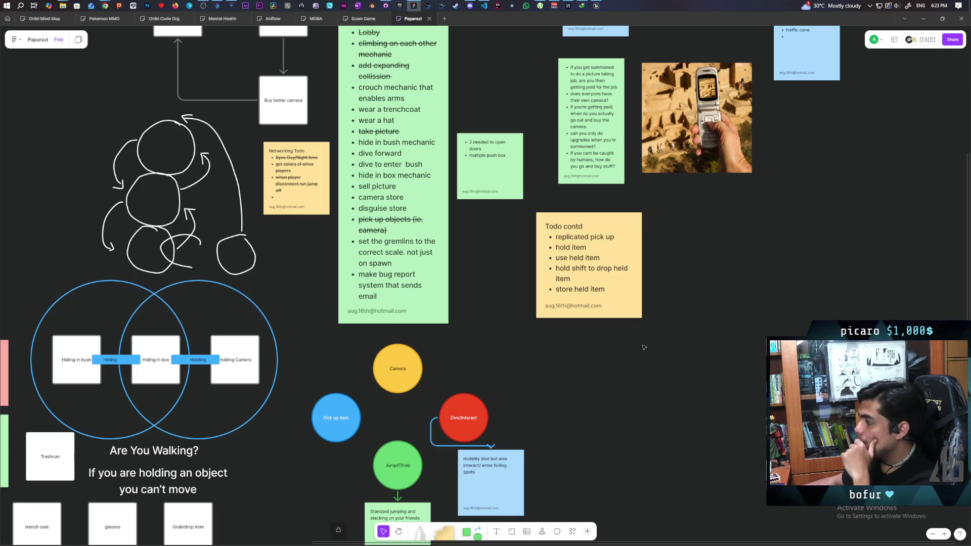
Check GitHub Desktop shows no local changes for Paparazi on main, then return to Unreal.
{"action": "left_click", "coordinate": [595, 6]}
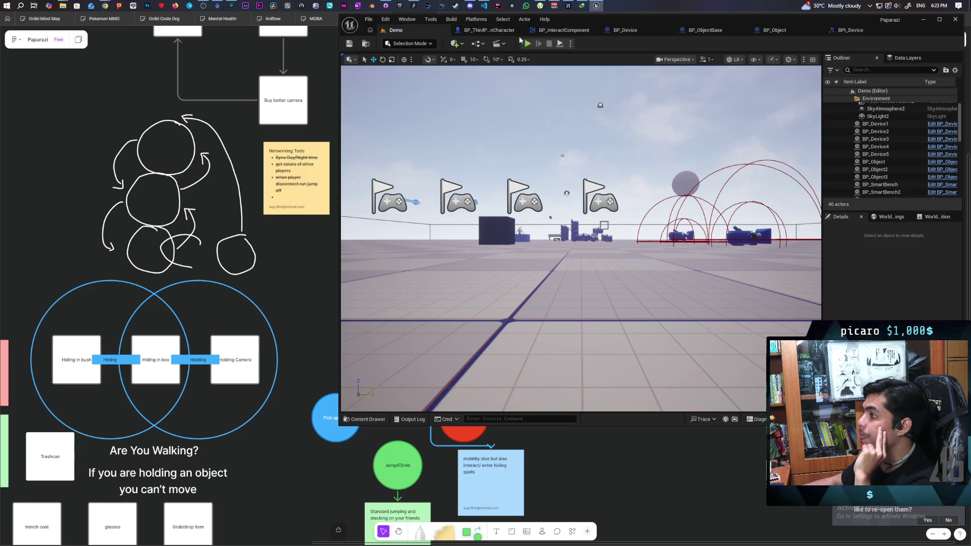
{"action": "left_click", "coordinate": [385, 6]}
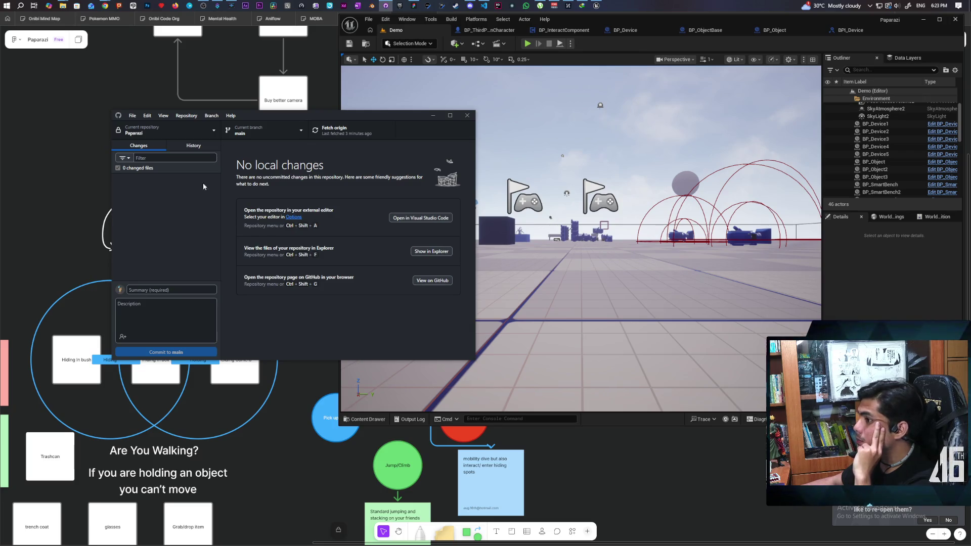
{"action": "left_click", "coordinate": [645, 46]}
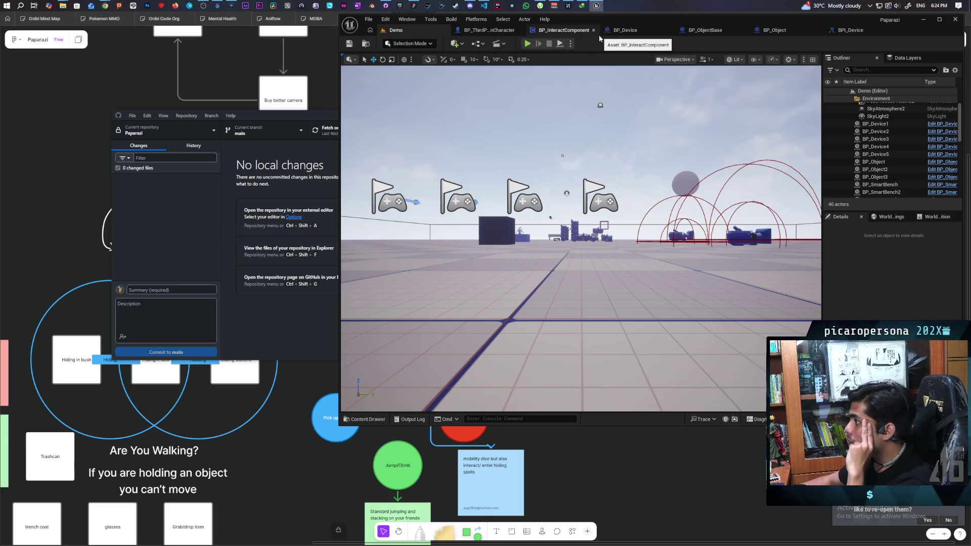
Minimize the Unreal editor and GitHub Desktop, then restore Unreal over the Miro board.
{"action": "mouse_move", "coordinate": [857, 21]}
{"action": "left_mouse_down"}
{"action": "mouse_move", "coordinate": [753, 185]}
{"action": "mouse_move", "coordinate": [806, 67]}
{"action": "left_mouse_up"}
{"action": "left_click", "coordinate": [872, 65]}
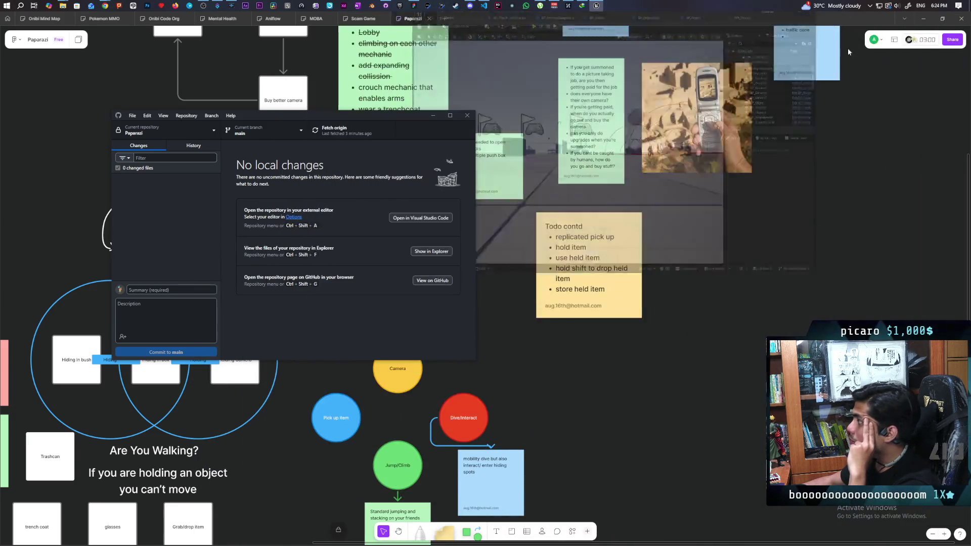
{"action": "left_click", "coordinate": [434, 116]}
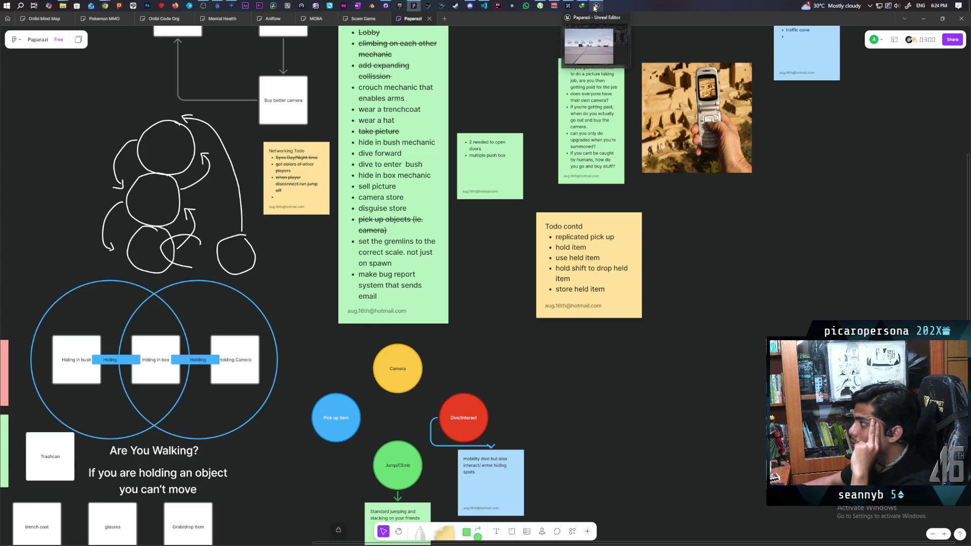
{"action": "left_click", "coordinate": [595, 6]}
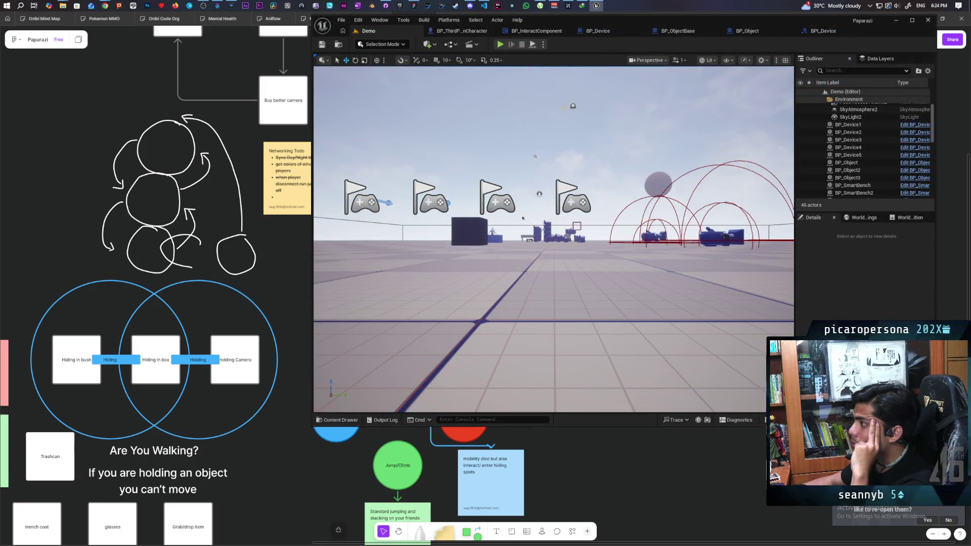
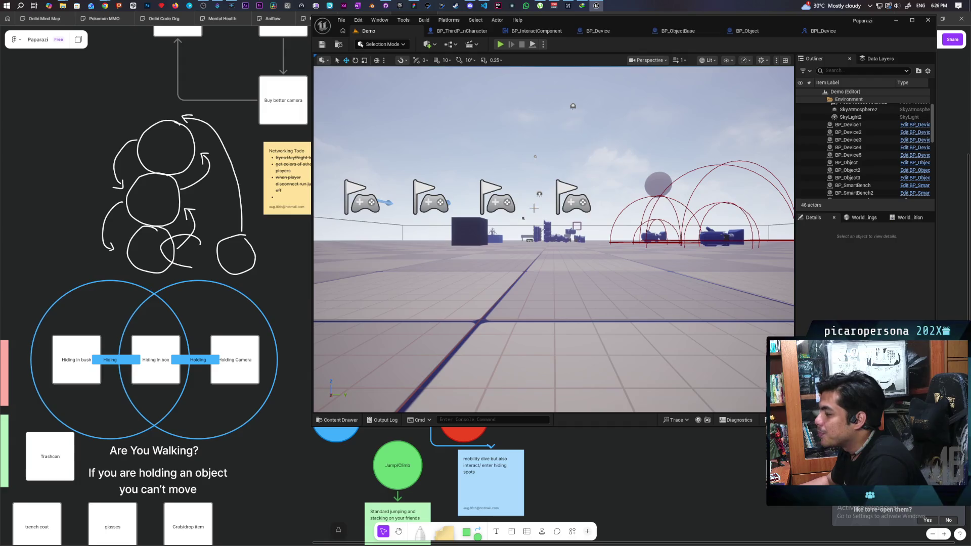
Orbit the level view, then switch to the BP_ThirdPersonCharacter Event Graph.
{"action": "mouse_move", "coordinate": [572, 210]}
{"action": "left_mouse_down"}
{"action": "mouse_move", "coordinate": [611, 210]}
{"action": "mouse_move", "coordinate": [601, 270]}
{"action": "mouse_move", "coordinate": [581, 284]}
{"action": "mouse_move", "coordinate": [561, 268]}
{"action": "mouse_move", "coordinate": [551, 288]}
{"action": "mouse_move", "coordinate": [531, 273]}
{"action": "mouse_move", "coordinate": [541, 274]}
{"action": "left_mouse_up"}
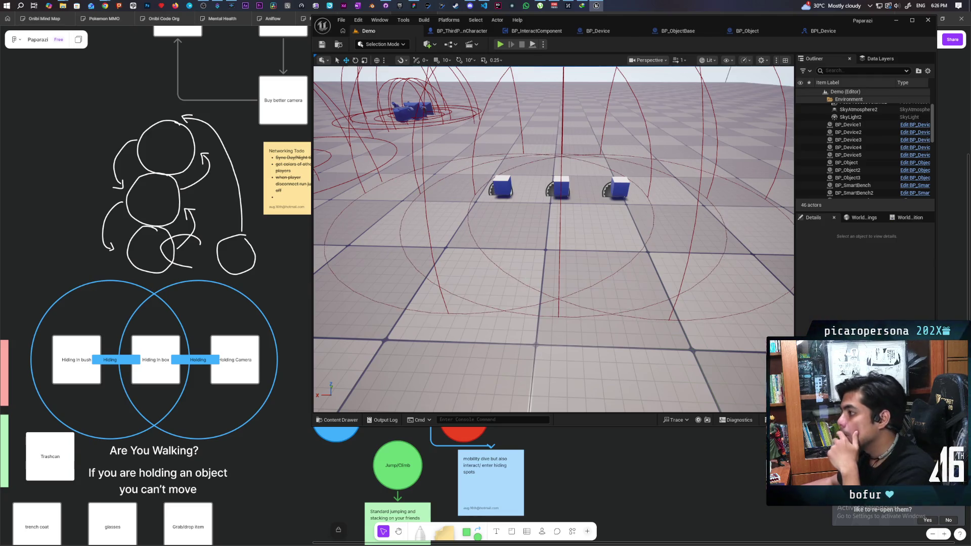
{"action": "left_click", "coordinate": [470, 32]}
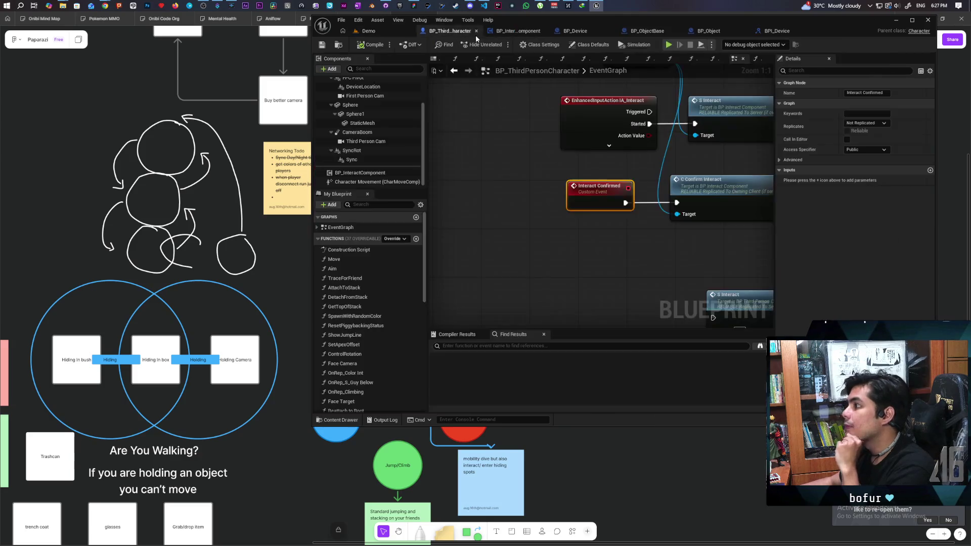
Find the Content/Input folder in the Content Drawer and open the IMC_Default mapping context.
{"action": "scroll", "coordinate": [507, 163], "scroll_direction": "down", "scroll_amount": 4}
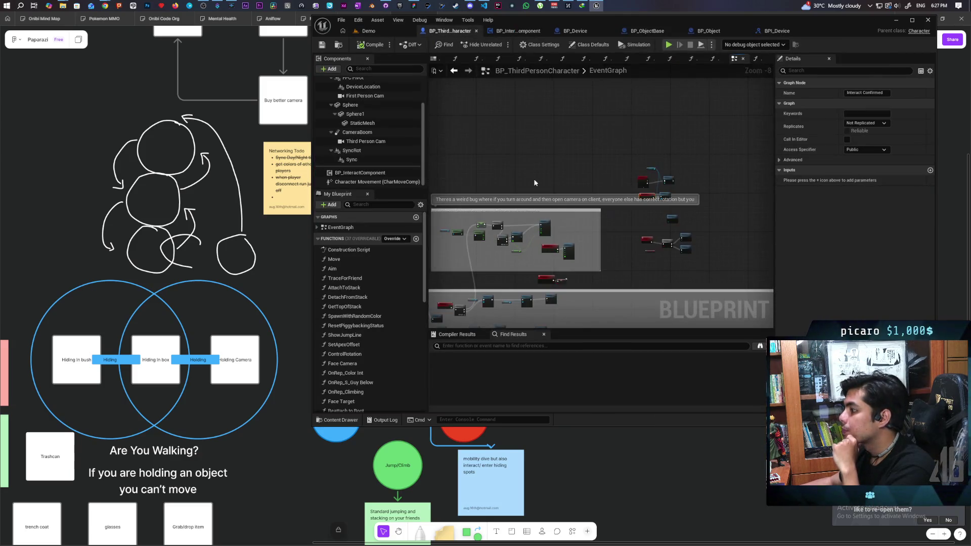
{"action": "left_click_drag", "start_coordinate": [524, 128], "coordinate": [553, 120]}
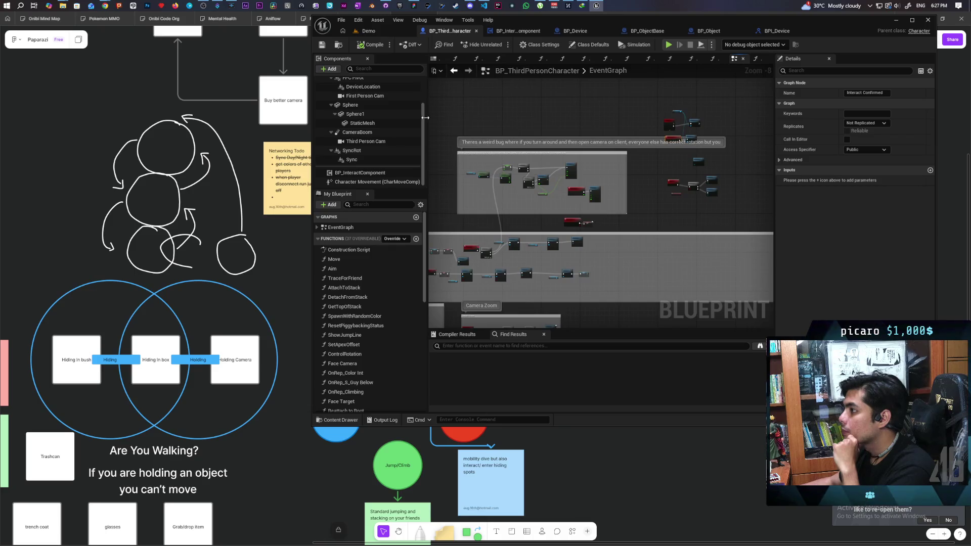
{"action": "key", "text": "ctrl+space"}
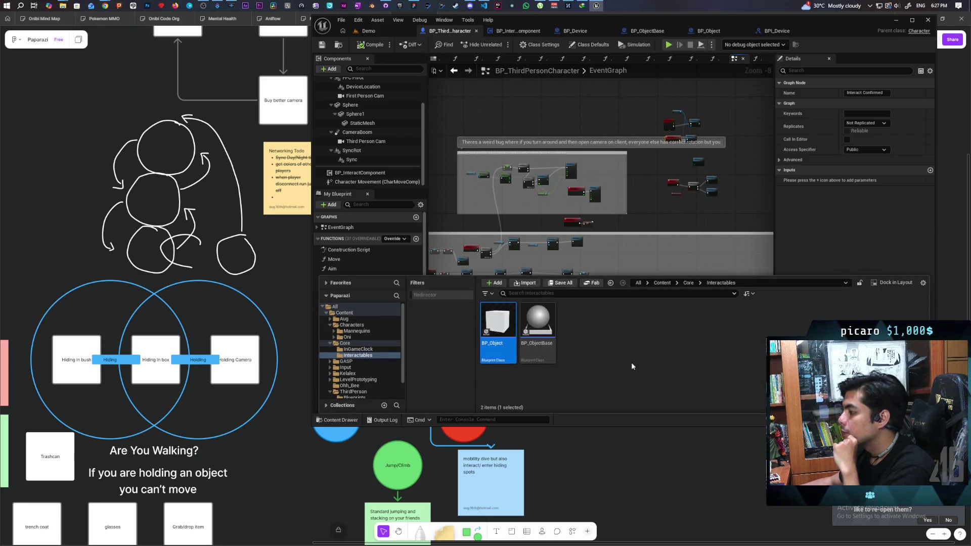
{"action": "left_click", "coordinate": [662, 283]}
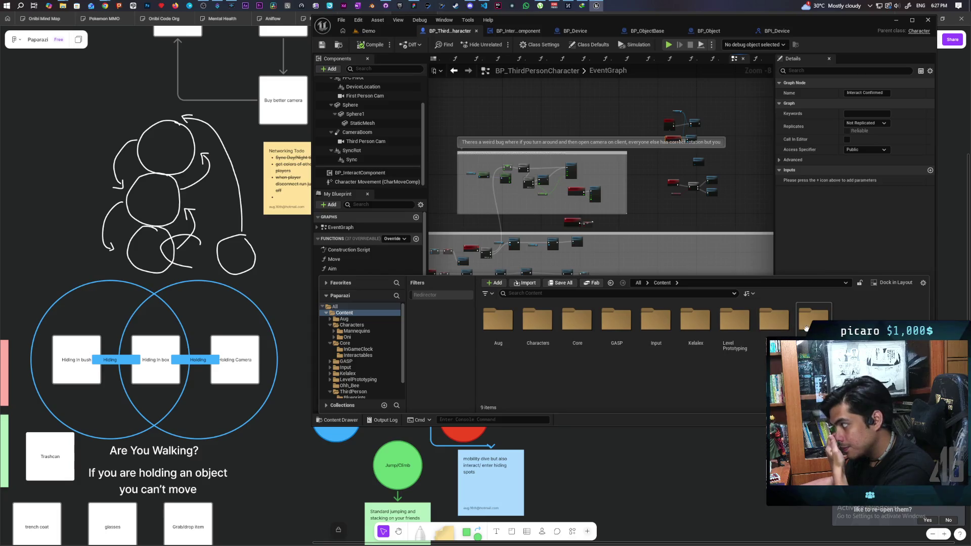
{"action": "double_click", "coordinate": [806, 328]}
{"action": "double_click", "coordinate": [498, 321]}
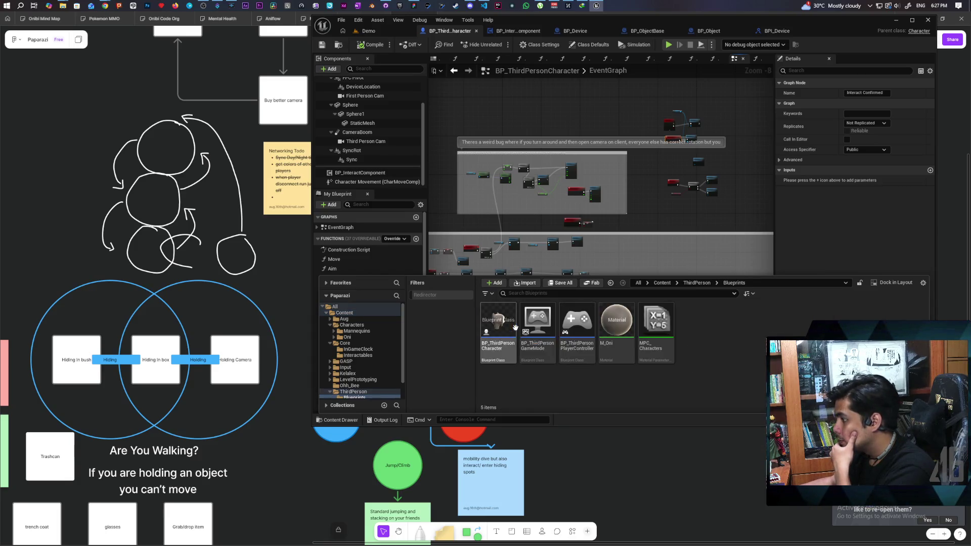
{"action": "left_click", "coordinate": [662, 283]}
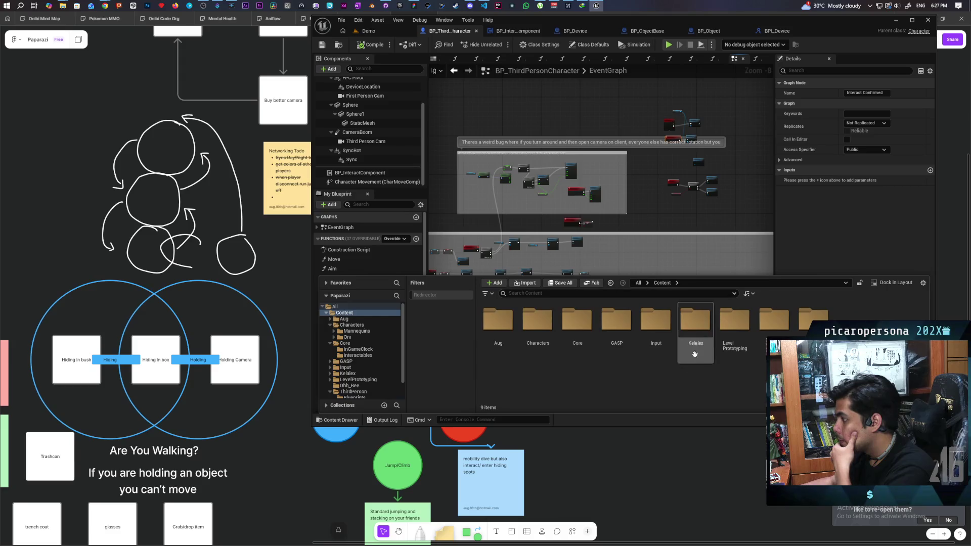
{"action": "double_click", "coordinate": [658, 343]}
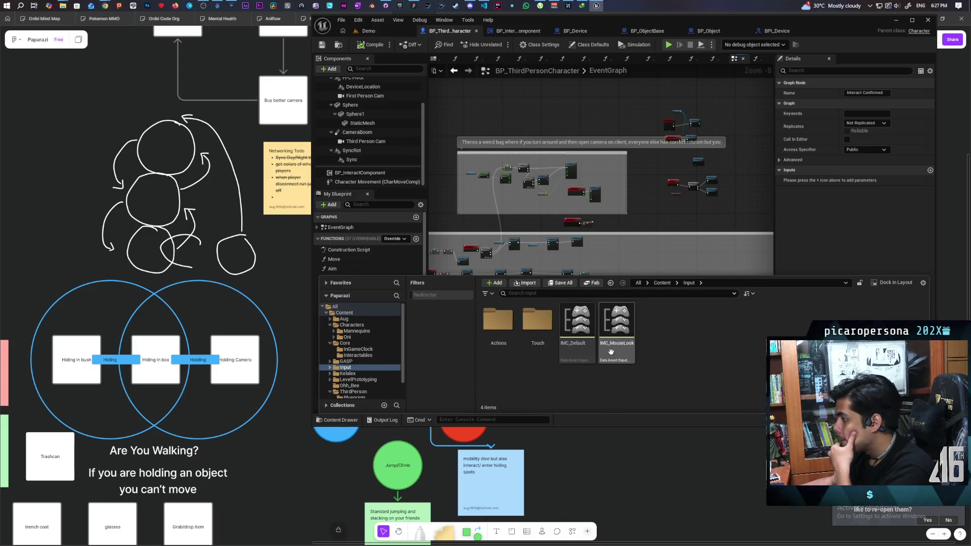
{"action": "mouse_move", "coordinate": [581, 358]}
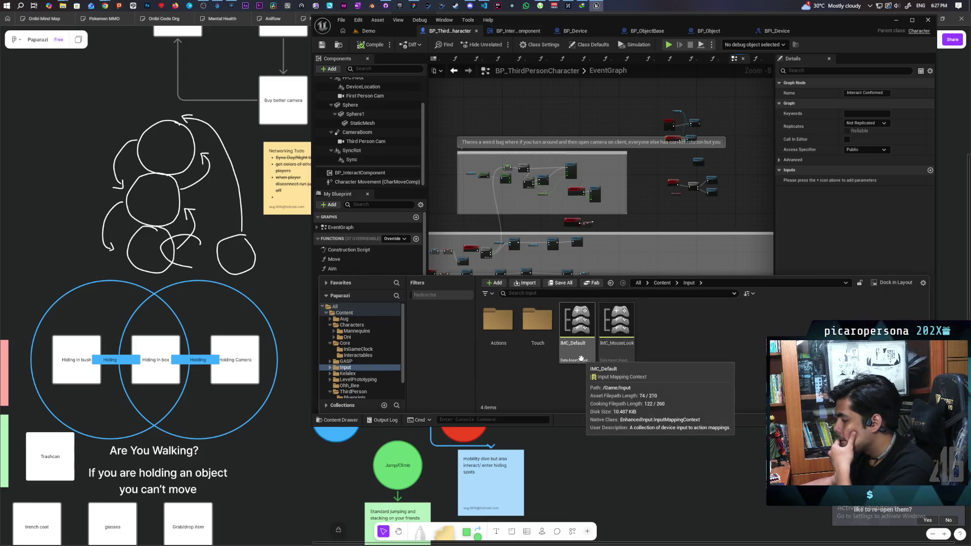
{"action": "left_click", "coordinate": [582, 359]}
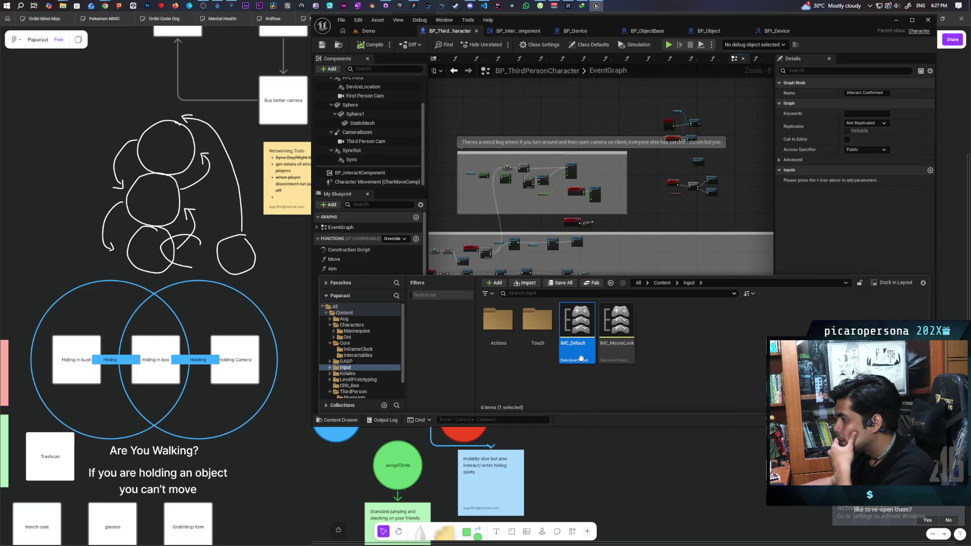
{"action": "double_click", "coordinate": [581, 360]}
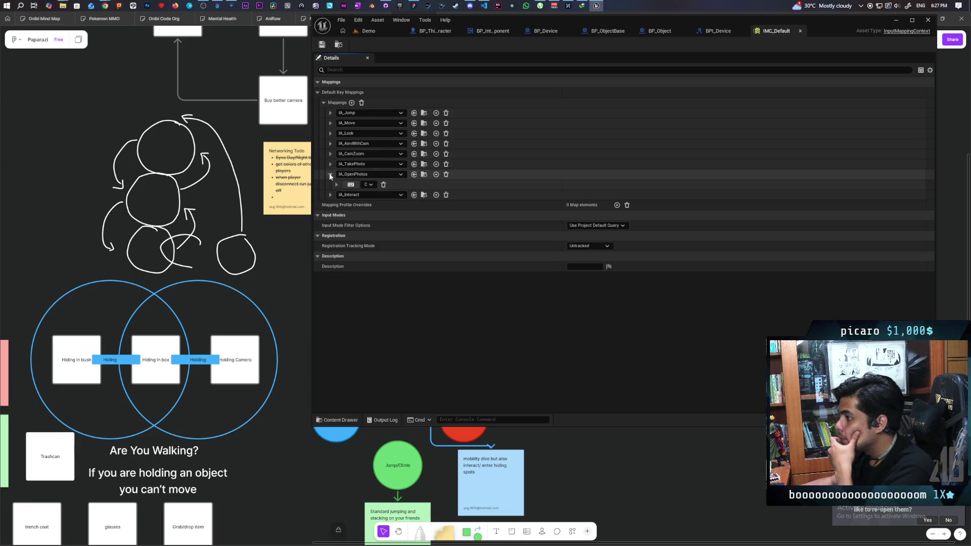
Collapse the IA_OpenPhotos mapping and display the Content/Input/Actions folder's IA_ assets.
{"action": "left_click", "coordinate": [330, 175]}
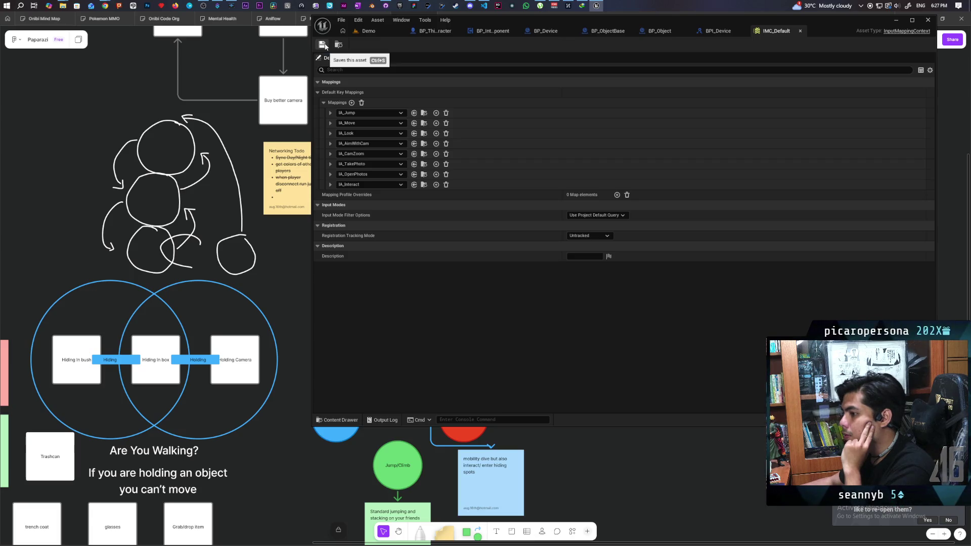
{"action": "left_click", "coordinate": [333, 421]}
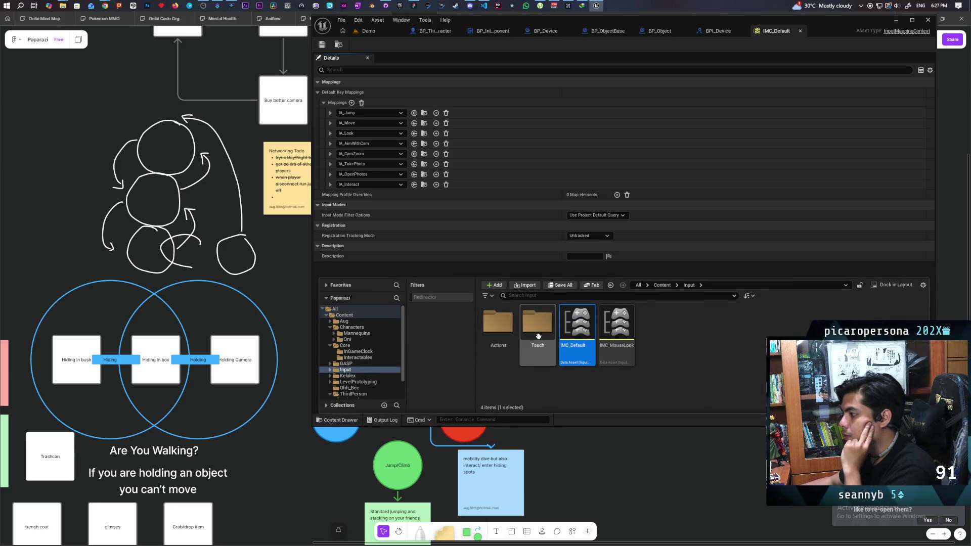
{"action": "double_click", "coordinate": [502, 338]}
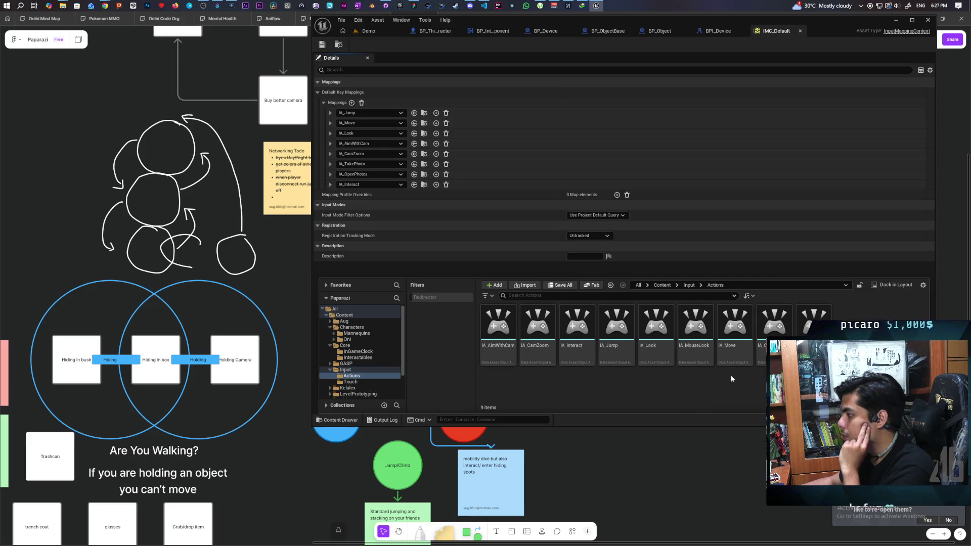
{"action": "right_click", "coordinate": [618, 364]}
Duplicate IA_Jump, name the copy IA_Dive, and open it for editing.
{"action": "left_click", "coordinate": [657, 192]}
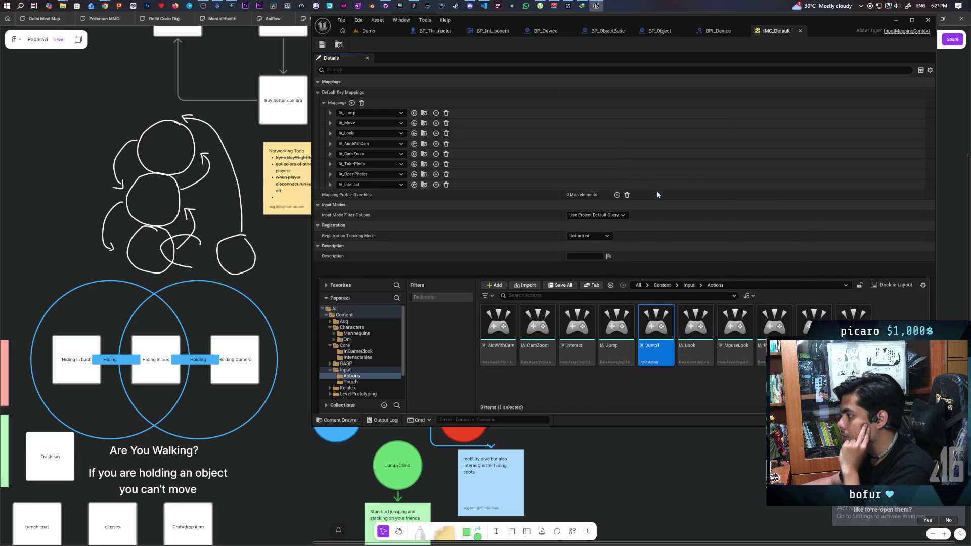
{"action": "type", "text": "IA_J"}
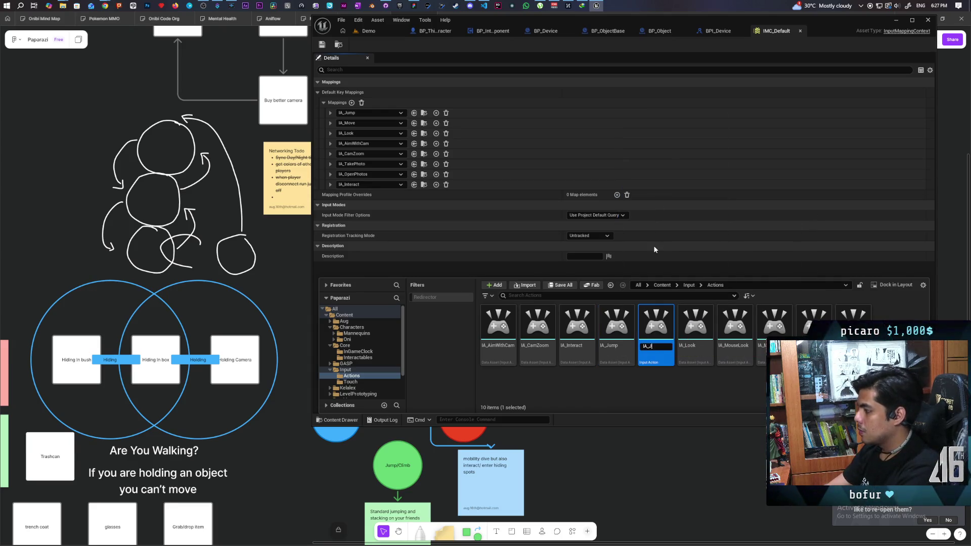
{"action": "key", "text": "BackSpace"}
{"action": "type", "text": "Dash"}
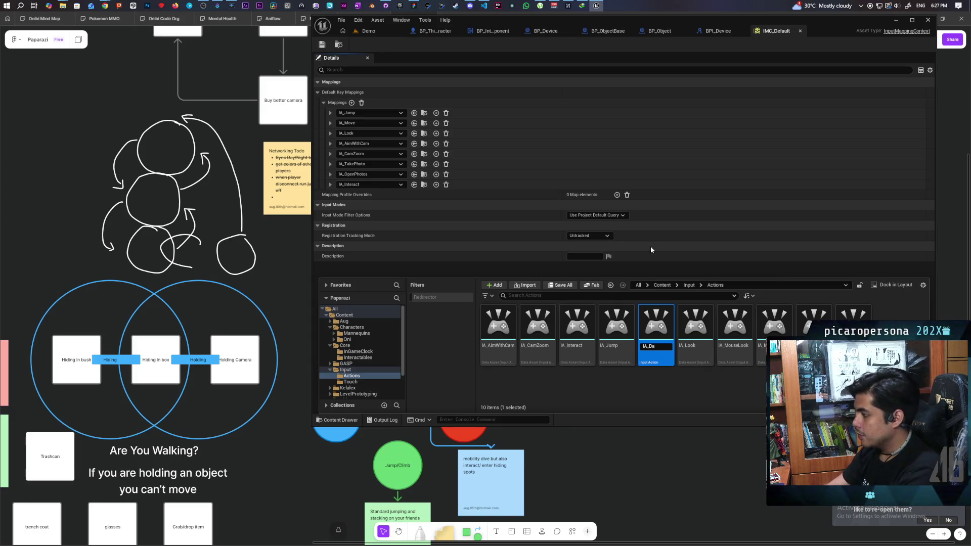
{"action": "type", "text": "ive"}
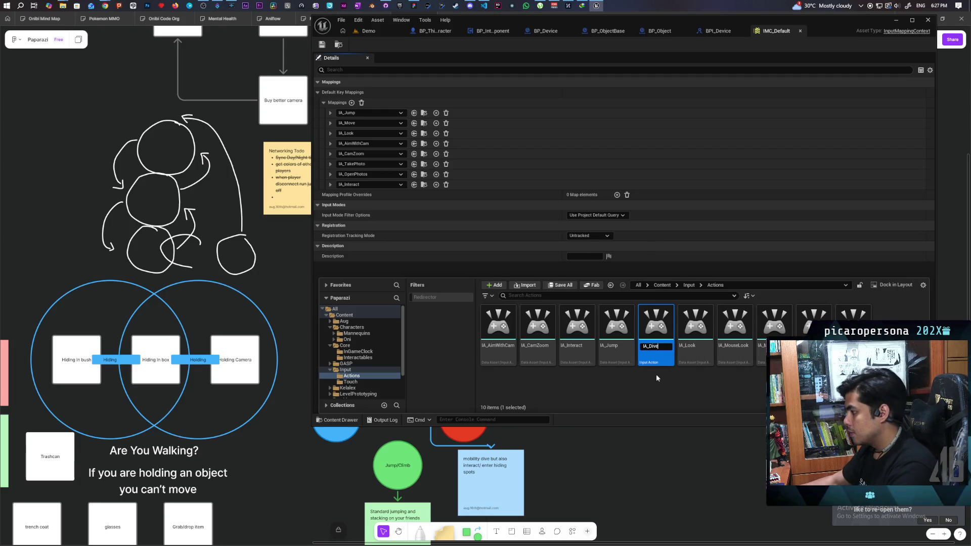
{"action": "key", "text": "Return"}
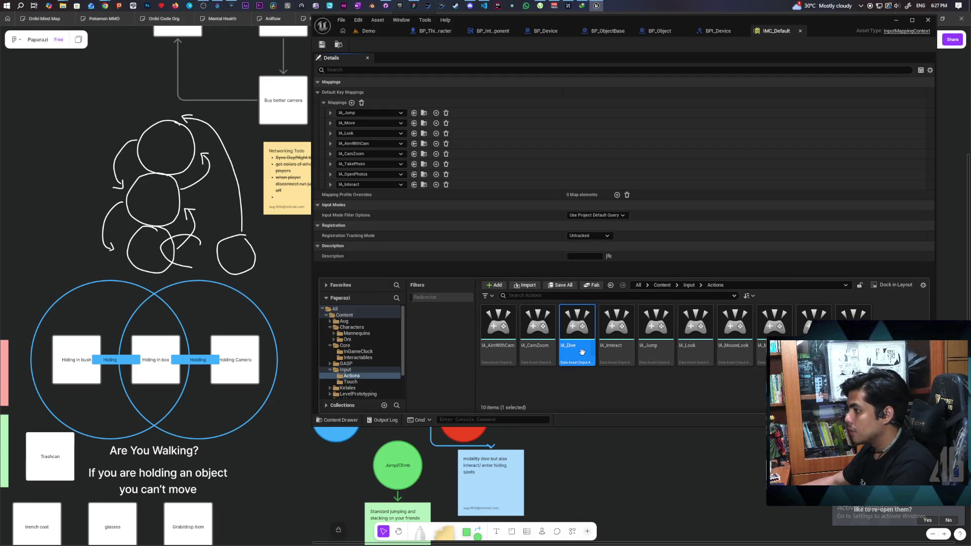
{"action": "double_click", "coordinate": [577, 349]}
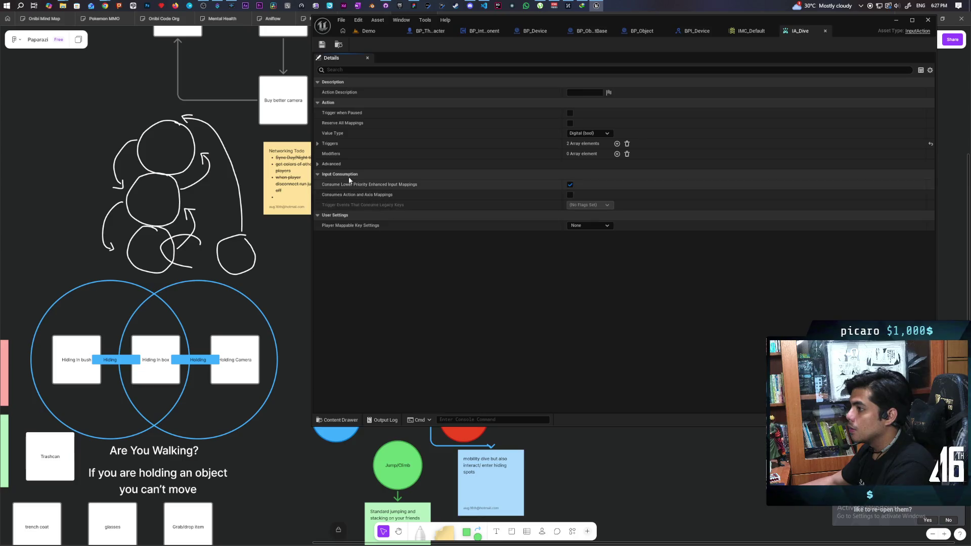
Replace IA_Dive's Pressed and Released triggers with a single Hold trigger.
{"action": "left_click", "coordinate": [319, 145]}
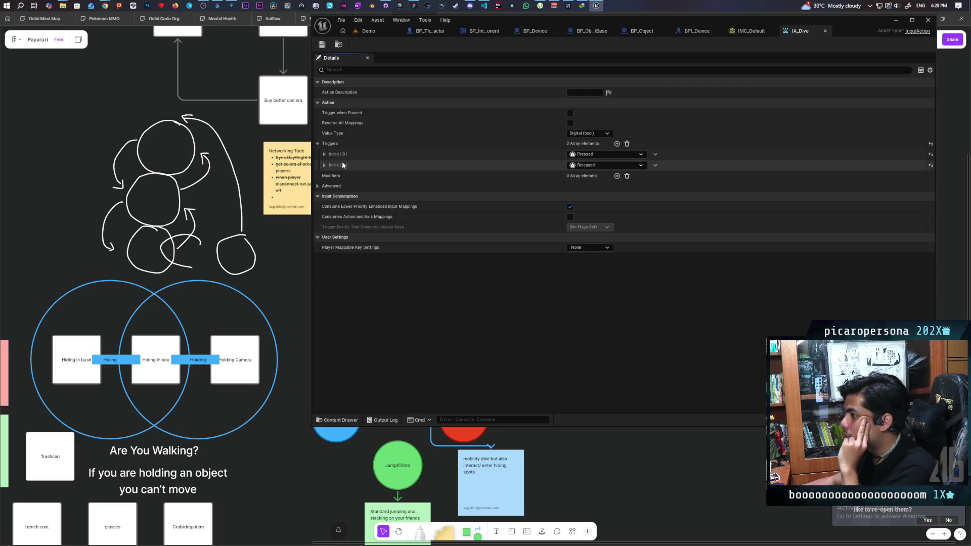
{"action": "left_click", "coordinate": [930, 166]}
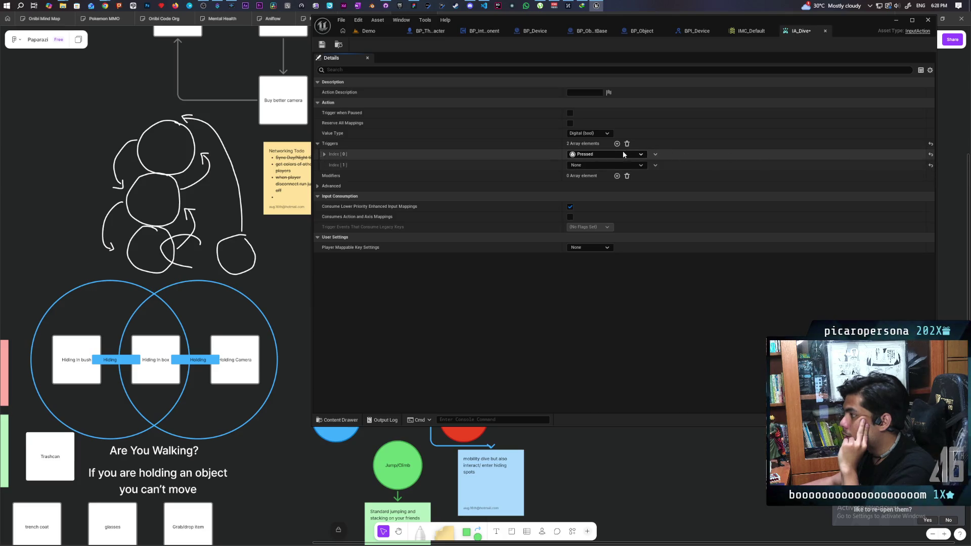
{"action": "left_click", "coordinate": [623, 153]}
{"action": "left_click", "coordinate": [586, 205]}
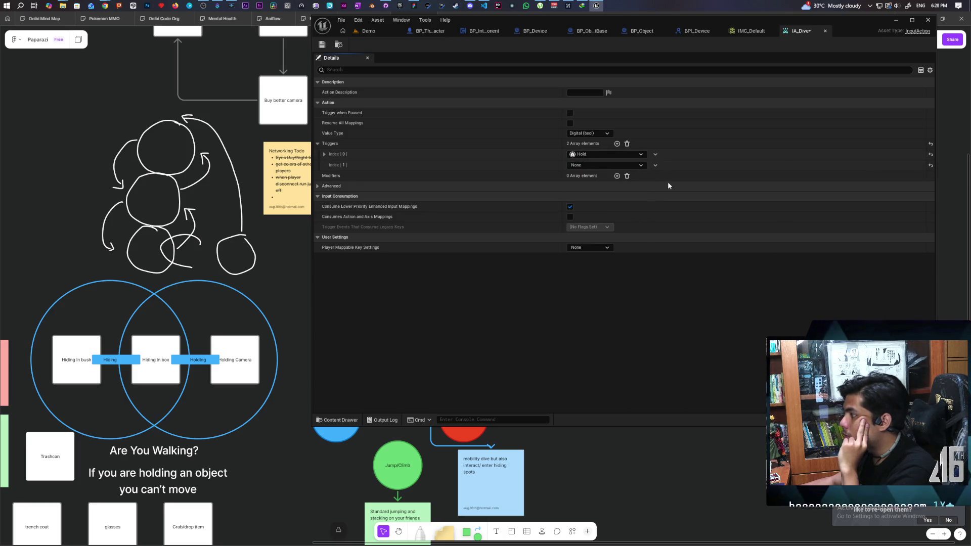
{"action": "left_click", "coordinate": [655, 167]}
{"action": "left_click", "coordinate": [665, 186]}
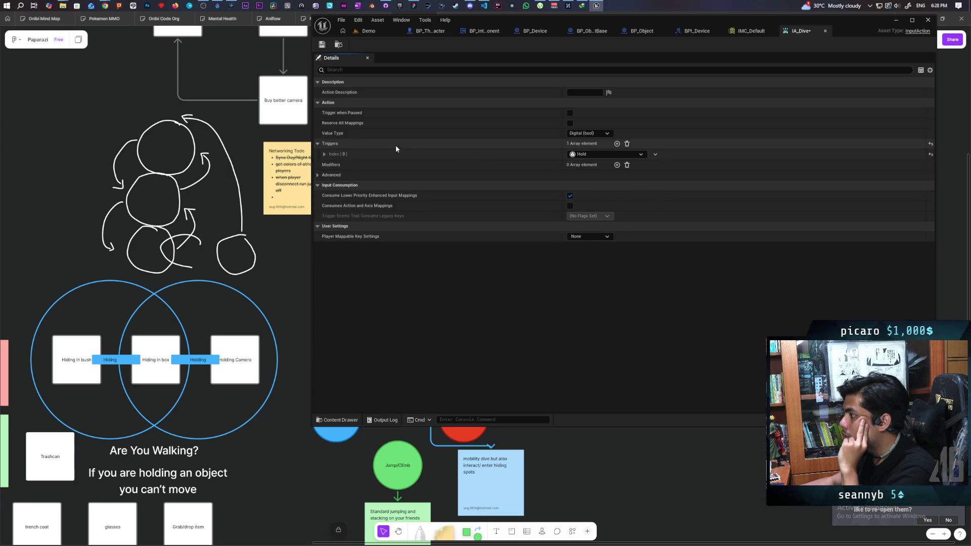
Enable Is One Shot on the Hold trigger (1.0 hold threshold) and save IA_Dive.
{"action": "left_click", "coordinate": [324, 154]}
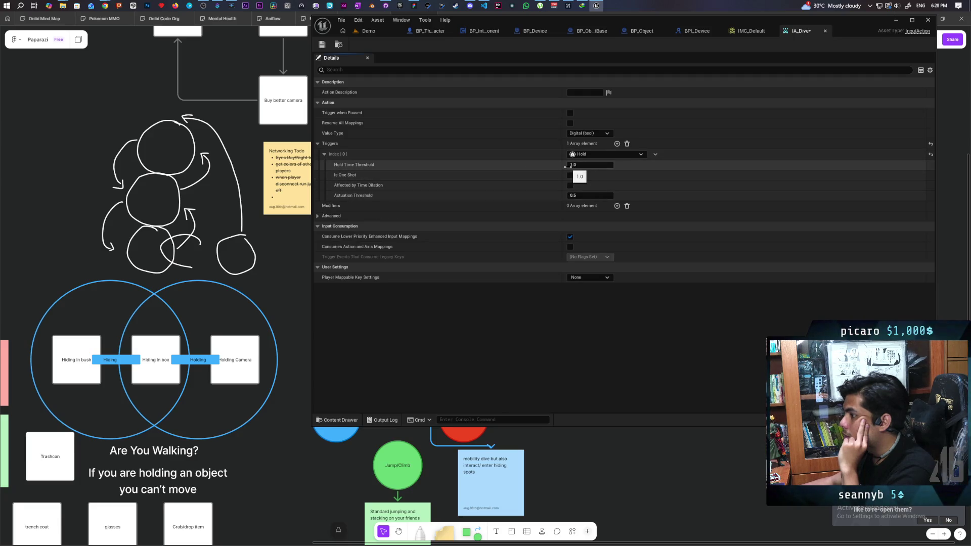
{"action": "mouse_move", "coordinate": [343, 176]}
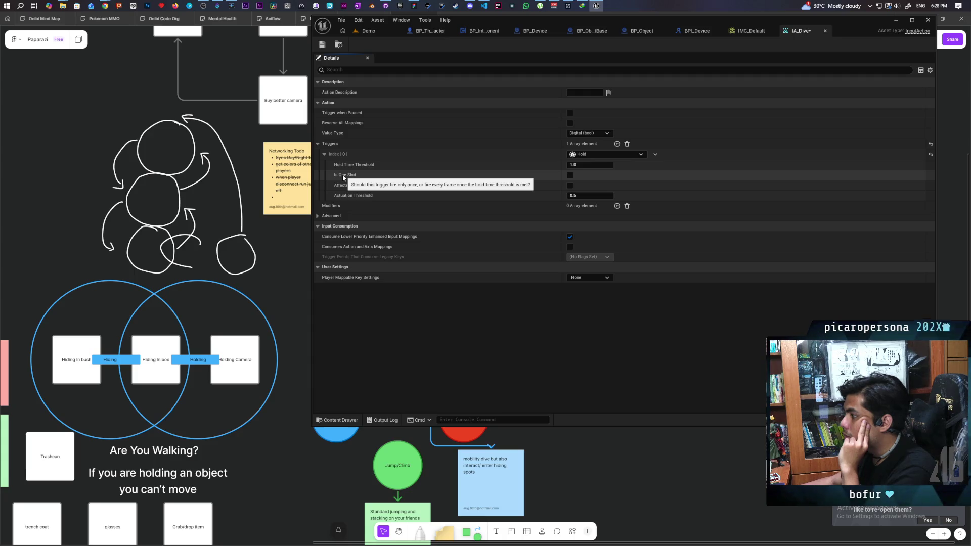
{"action": "left_click", "coordinate": [571, 176]}
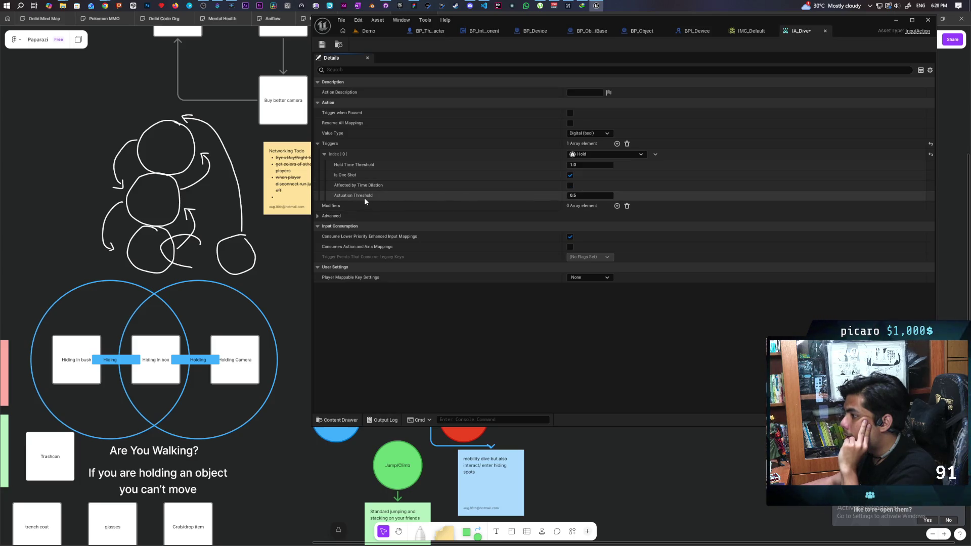
{"action": "key", "text": "ctrl+s"}
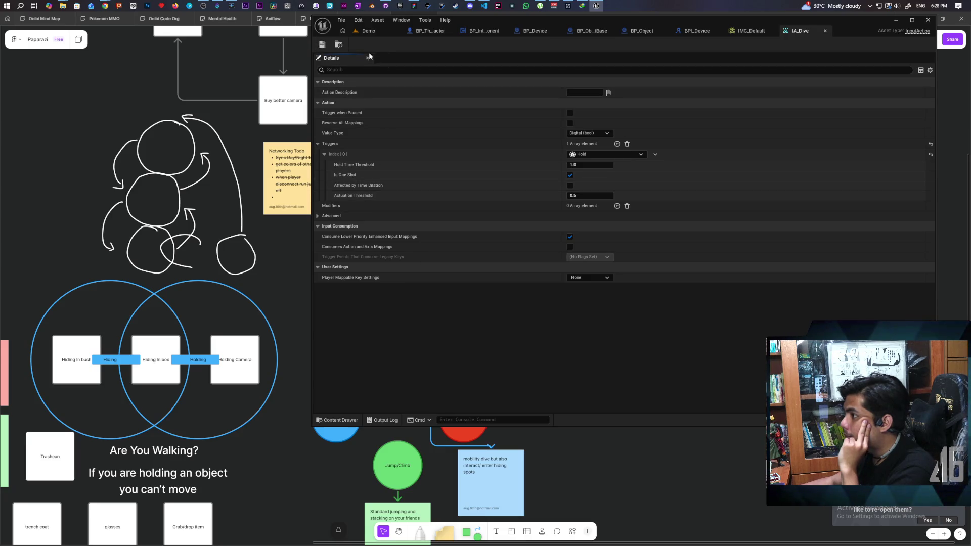
{"action": "key", "text": "ctrl+space"}
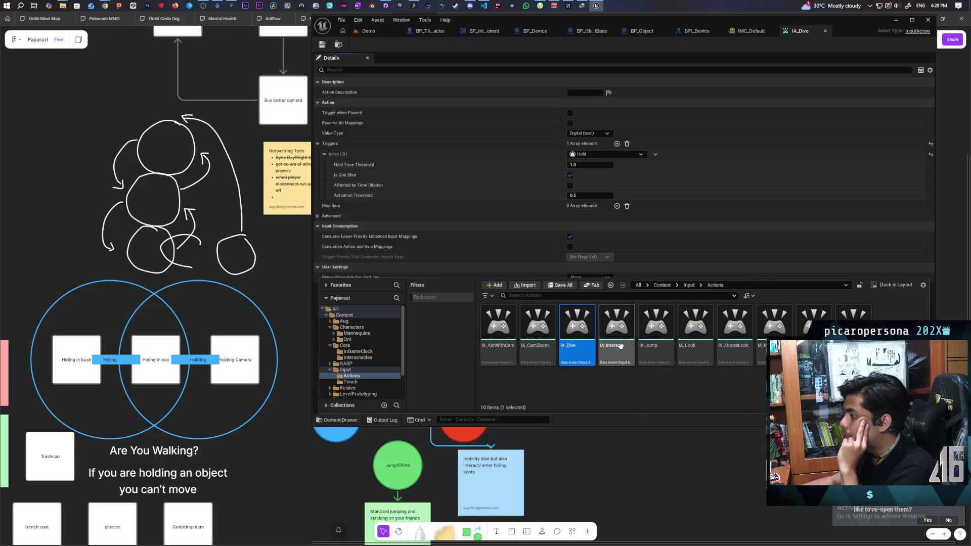
Add a new mapping in IMC_Default and assign it the IA_Dive input action.
{"action": "left_click", "coordinate": [689, 284]}
{"action": "double_click", "coordinate": [576, 326]}
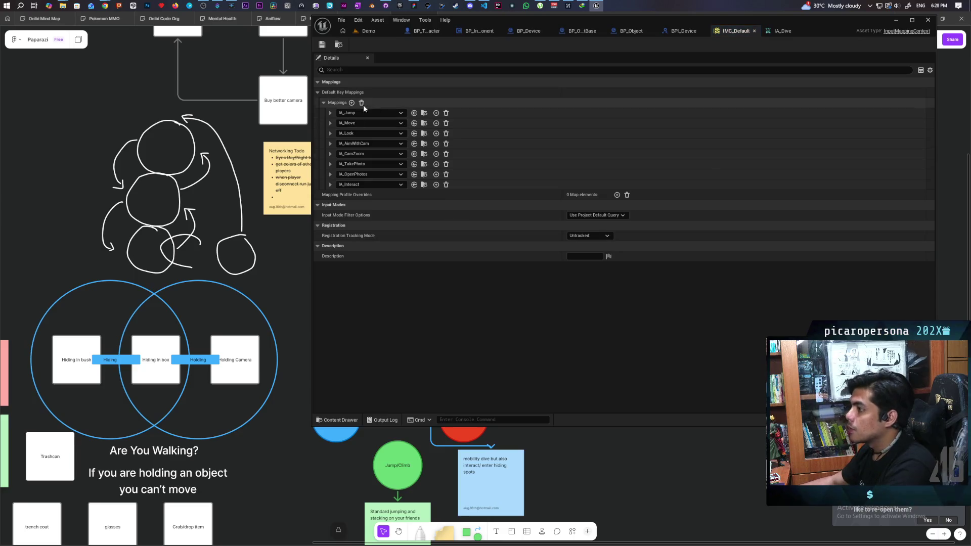
{"action": "left_click", "coordinate": [351, 103]}
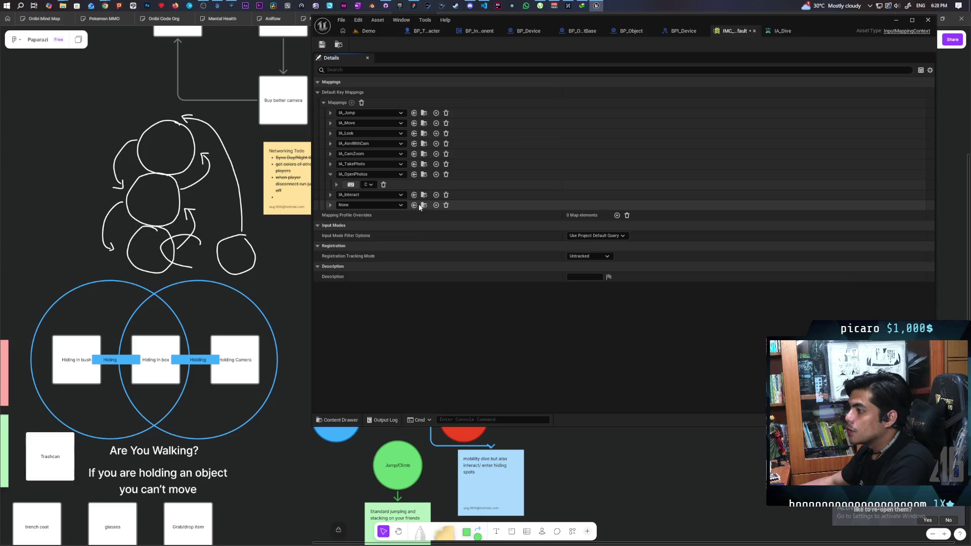
{"action": "left_click", "coordinate": [340, 420]}
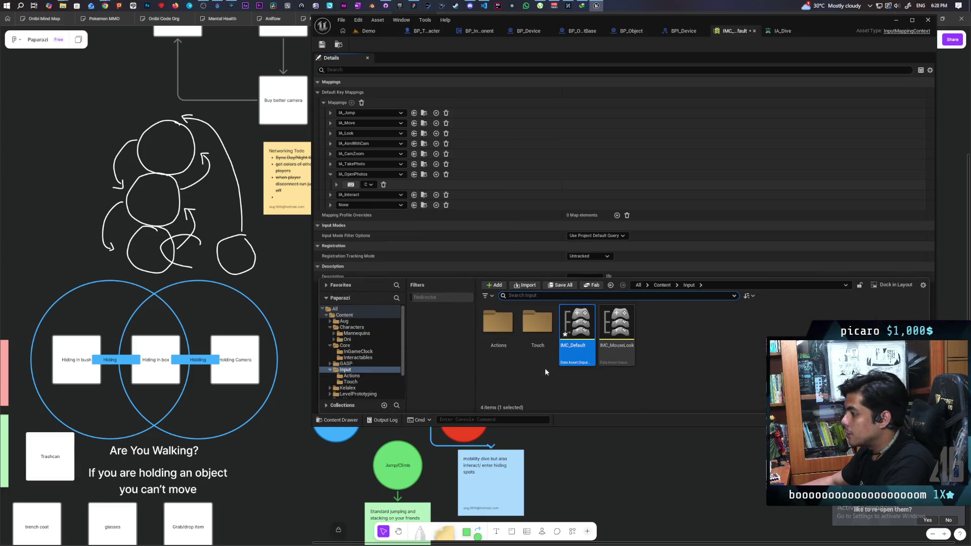
{"action": "double_click", "coordinate": [498, 324]}
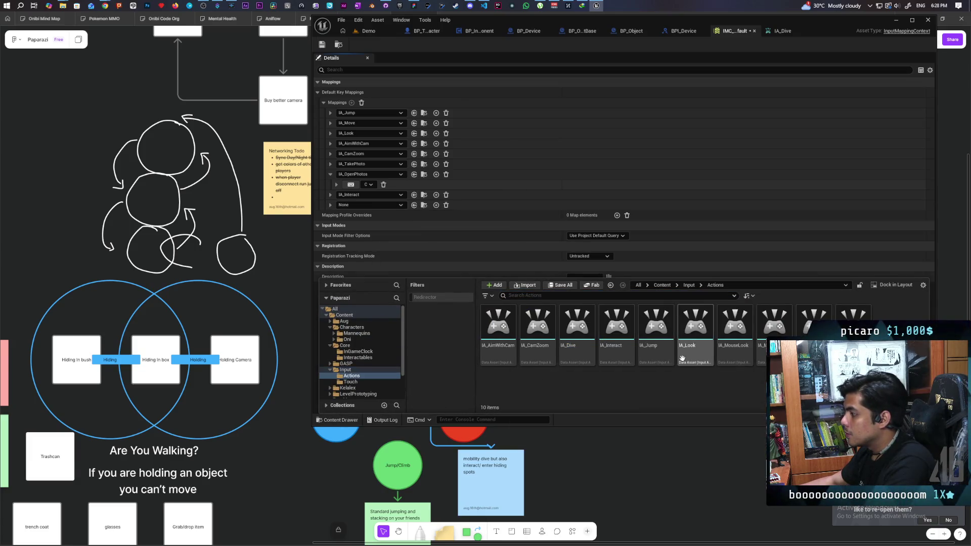
{"action": "left_click", "coordinate": [576, 326]}
{"action": "left_click", "coordinate": [413, 206]}
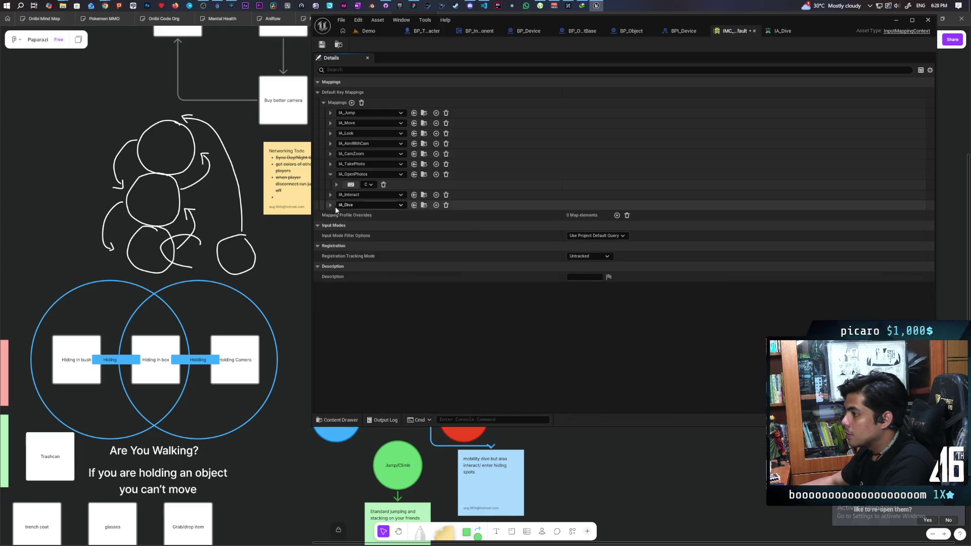
Bind the IA_Dive mapping to Left Shift, save, and close IMC_Default.
{"action": "left_click", "coordinate": [329, 204]}
{"action": "left_click", "coordinate": [351, 216]}
{"action": "key", "text": "shift"}
{"action": "left_click", "coordinate": [322, 45]}
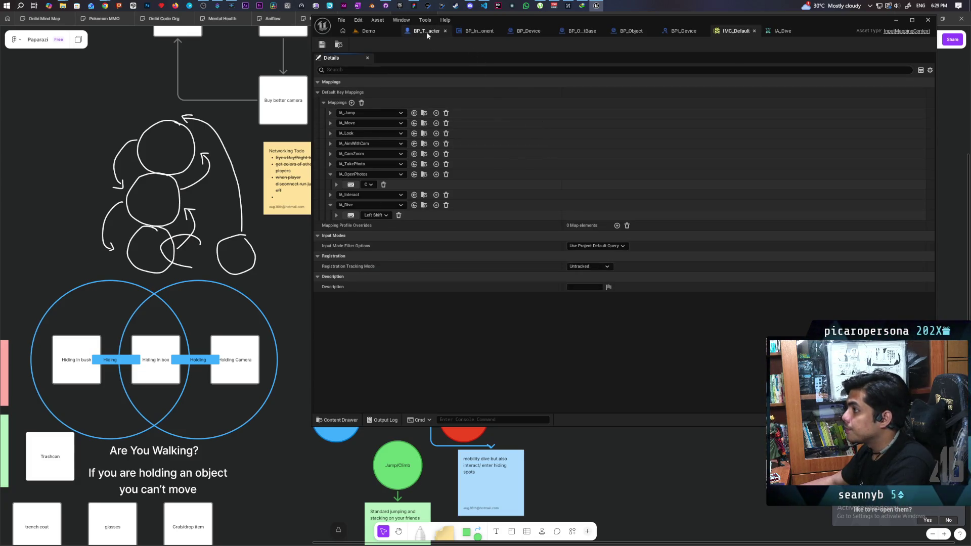
{"action": "left_click", "coordinate": [753, 31]}
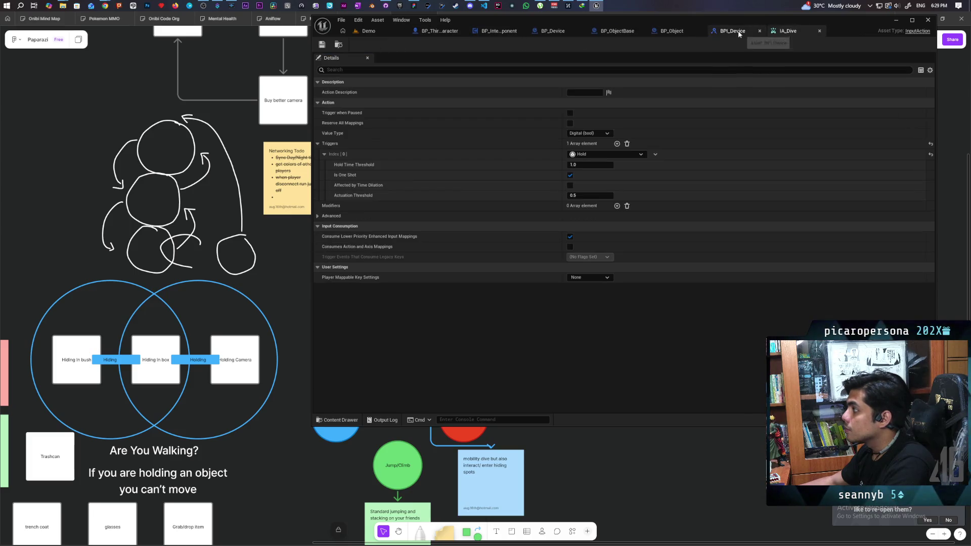
Place an IA_Dive input event node in BP_ThirdPersonCharacter's EventGraph.
{"action": "left_click", "coordinate": [819, 30]}
{"action": "left_click", "coordinate": [447, 31]}
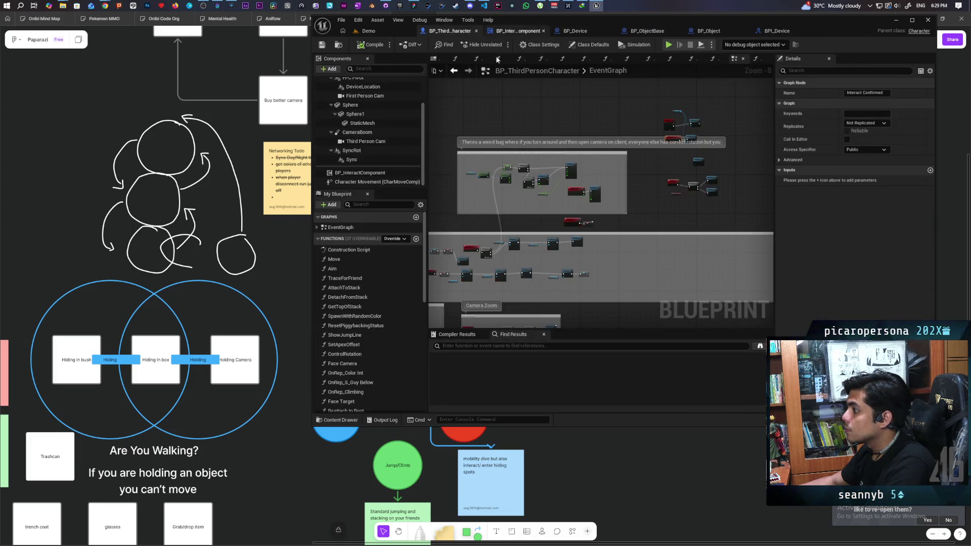
{"action": "scroll", "coordinate": [676, 152], "scroll_direction": "up", "scroll_amount": 5}
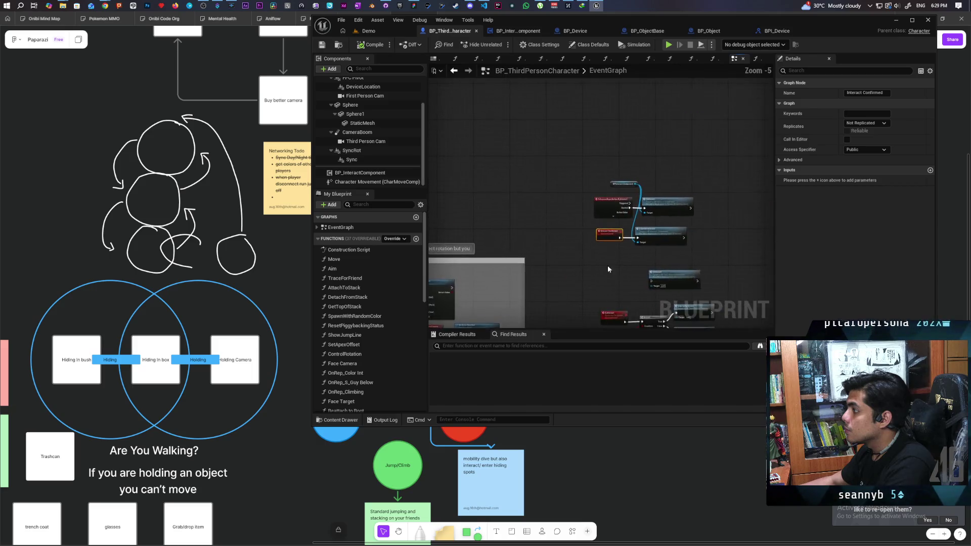
{"action": "right_click", "coordinate": [590, 152]}
{"action": "type", "text": "IA_Dive"}
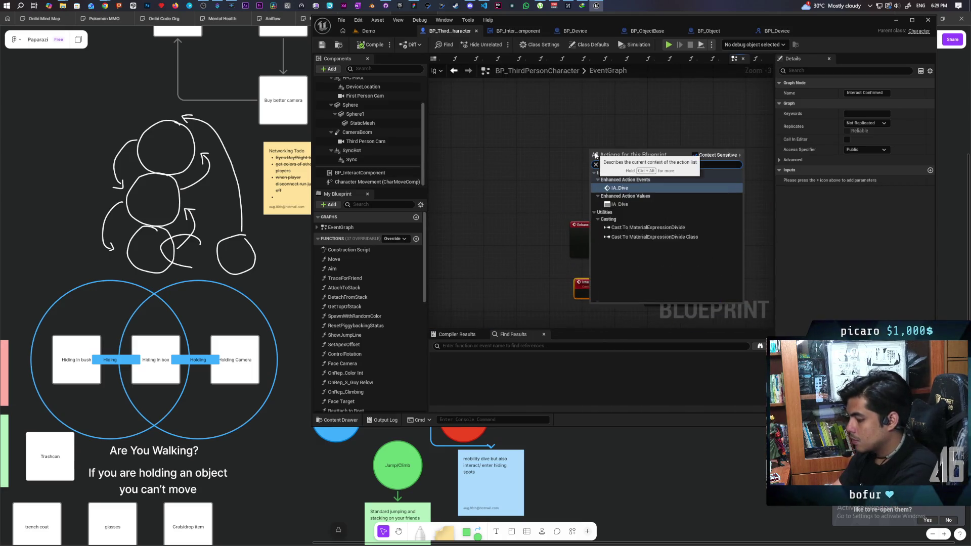
{"action": "key", "text": "Return"}
{"action": "mouse_move", "coordinate": [596, 152]}
{"action": "left_mouse_down"}
{"action": "mouse_move", "coordinate": [576, 124]}
{"action": "mouse_move", "coordinate": [595, 132]}
{"action": "mouse_move", "coordinate": [663, 120]}
{"action": "left_mouse_up"}
Wire IA_Dive's Started output to a Print String reading 'Dive', then compile and save.
{"action": "left_click", "coordinate": [619, 146]}
{"action": "key", "text": "ctrl+v"}
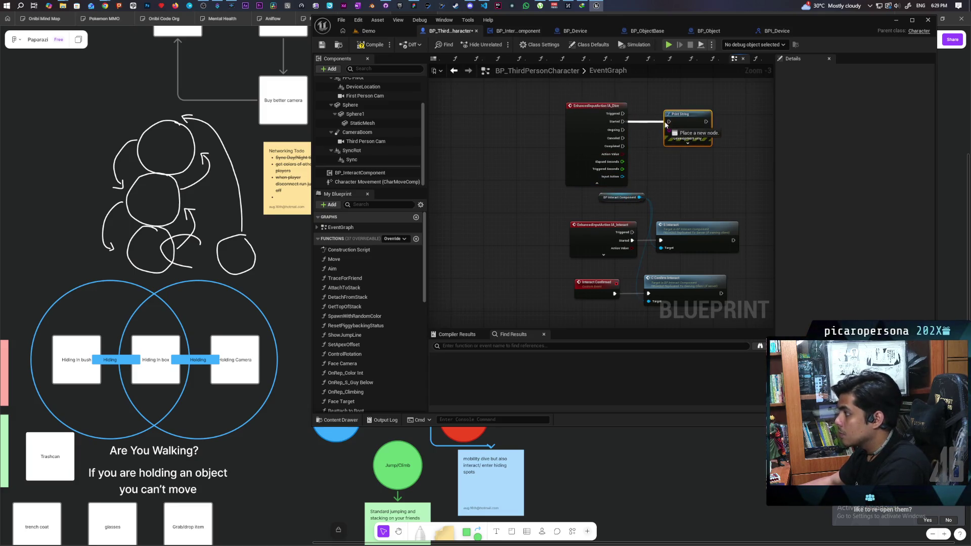
{"action": "double_click", "coordinate": [691, 132]}
{"action": "type", "text": "Dive"}
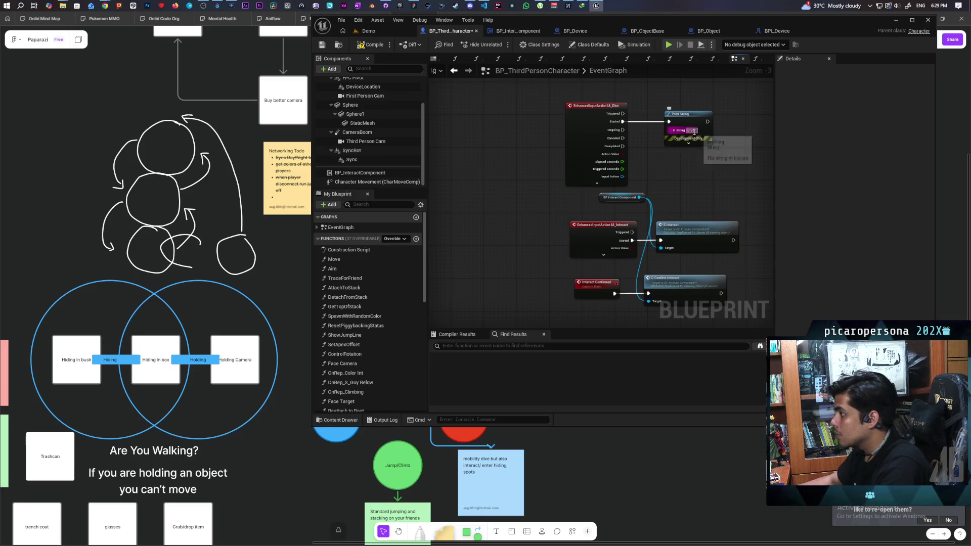
{"action": "scroll", "coordinate": [702, 131], "scroll_direction": "up", "scroll_amount": 3}
{"action": "key", "text": "Return"}
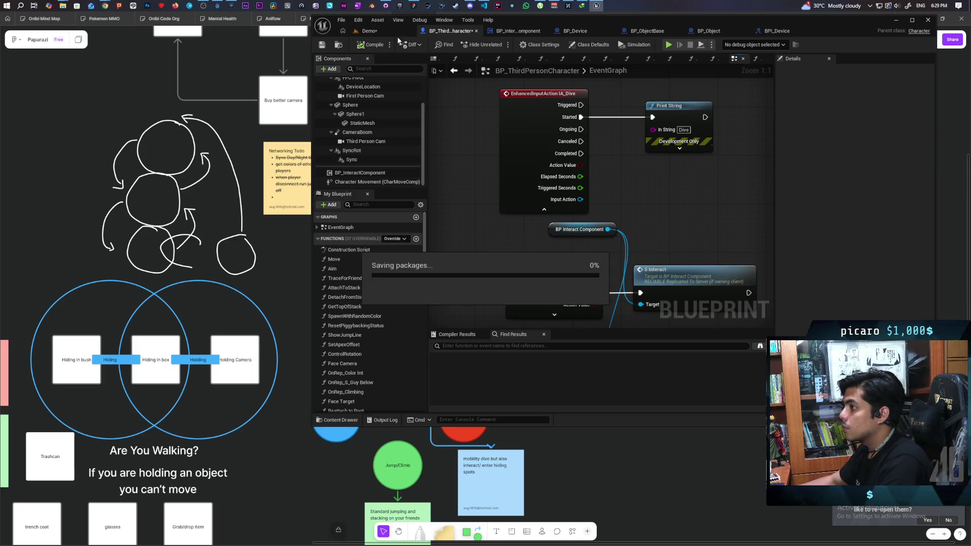
{"action": "left_click", "coordinate": [383, 31]}
{"action": "left_click", "coordinate": [499, 44]}
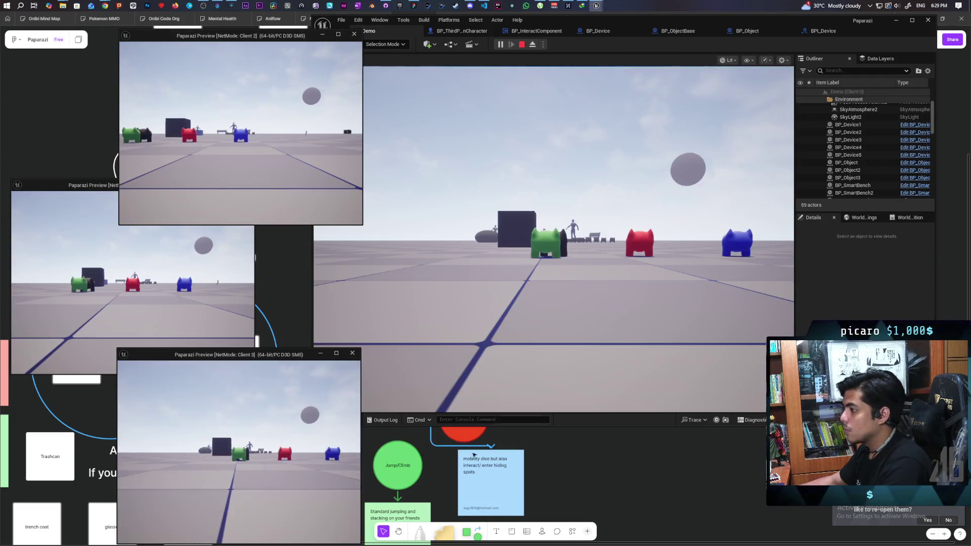
Hold the dive input in the multiplayer session to print 'Server: Dive', then return to the blueprint.
{"action": "left_click", "coordinate": [553, 238]}
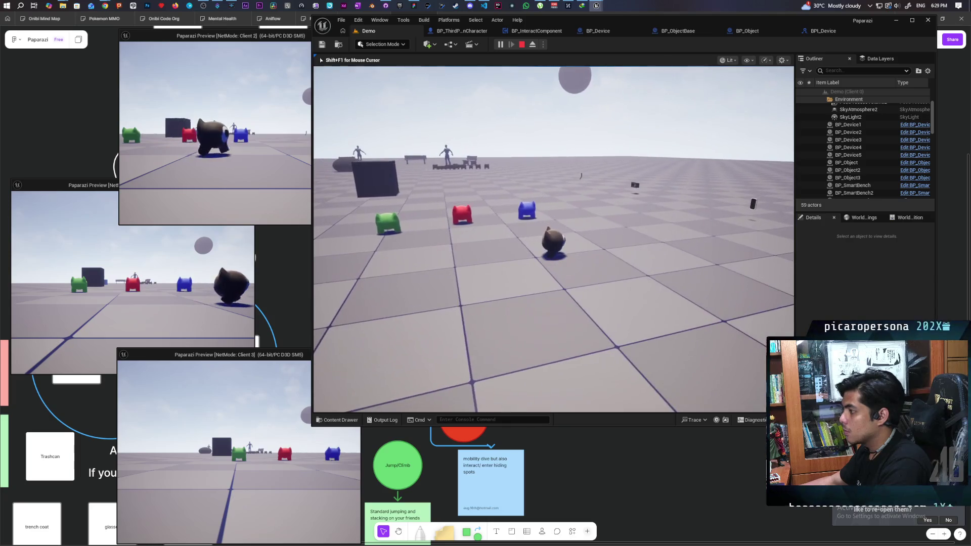
{"action": "key", "text": "c"}
{"action": "key", "text": "c"}
{"action": "key", "text": "c"}
{"action": "key", "text": "c"}
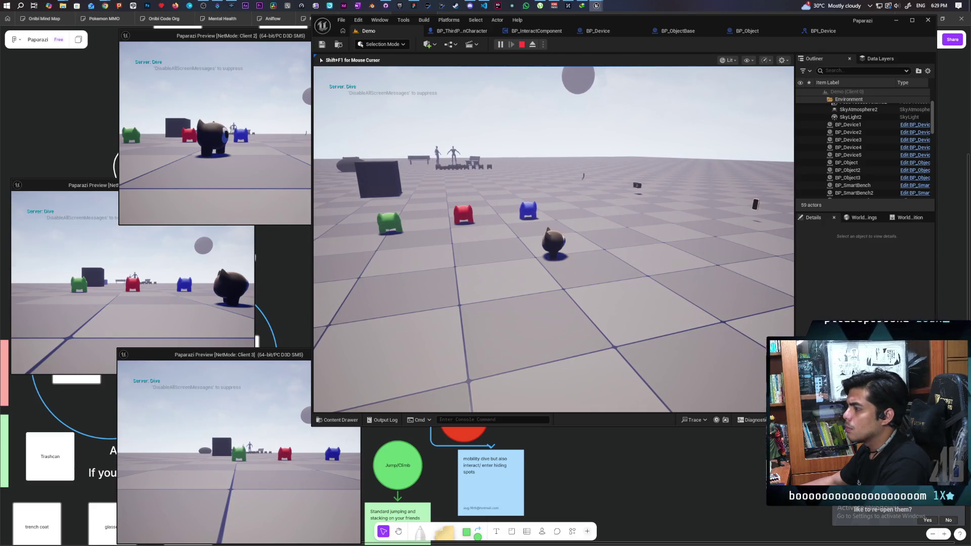
{"action": "key", "text": "shift+F1"}
{"action": "left_click", "coordinate": [438, 31]}
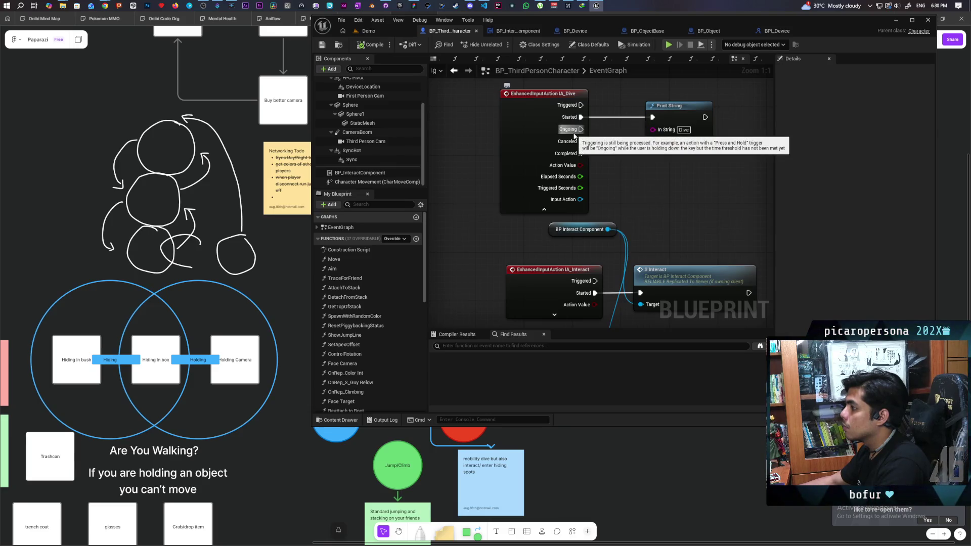
Reconnect the Dive Print String to IA_Dive's Triggered pin, compile, and return to the Demo level.
{"action": "mouse_move", "coordinate": [574, 159]}
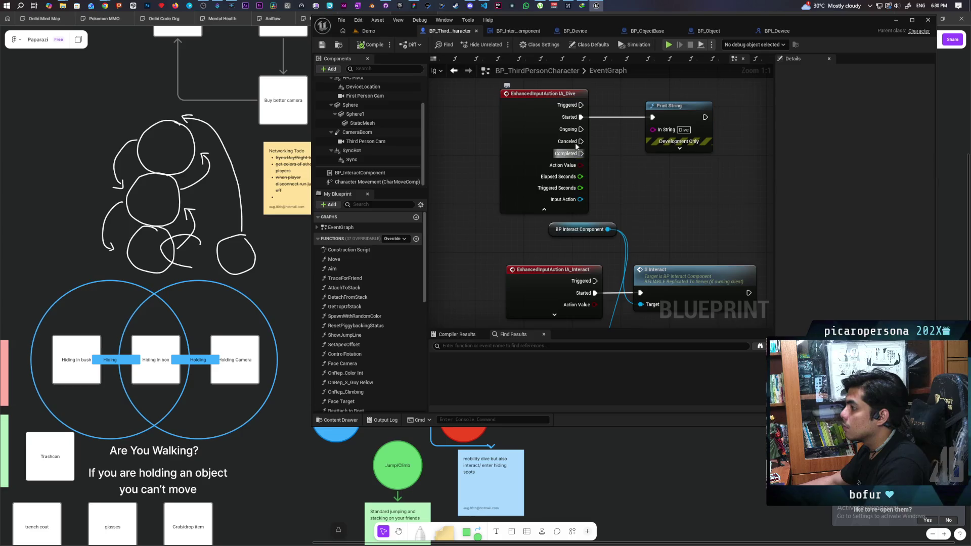
{"action": "mouse_move", "coordinate": [576, 105]}
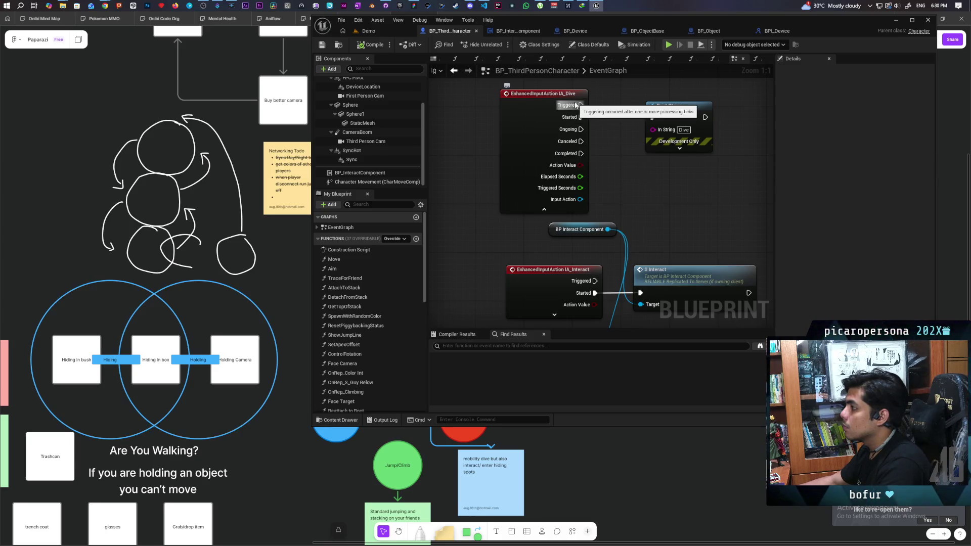
{"action": "left_click_drag", "start_coordinate": [575, 104], "coordinate": [652, 118]}
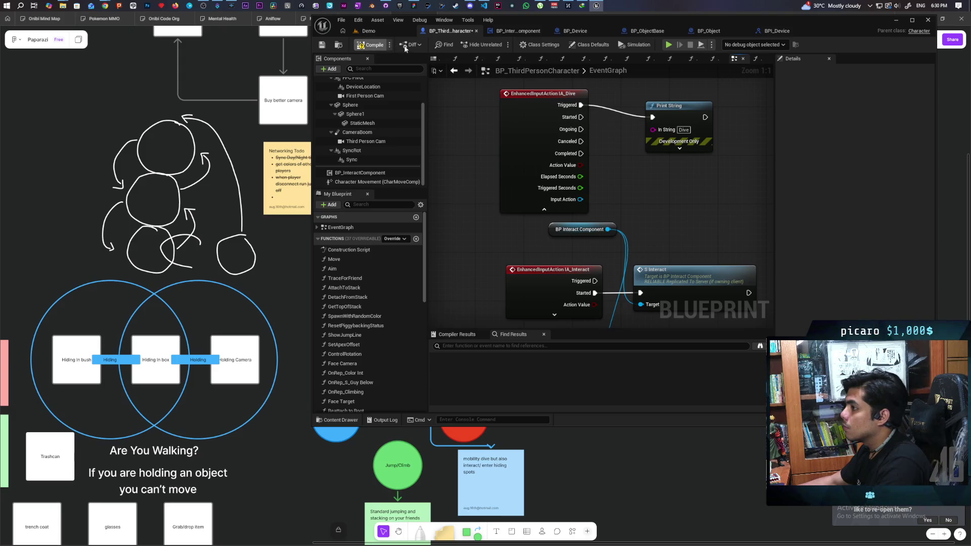
{"action": "left_click", "coordinate": [380, 29]}
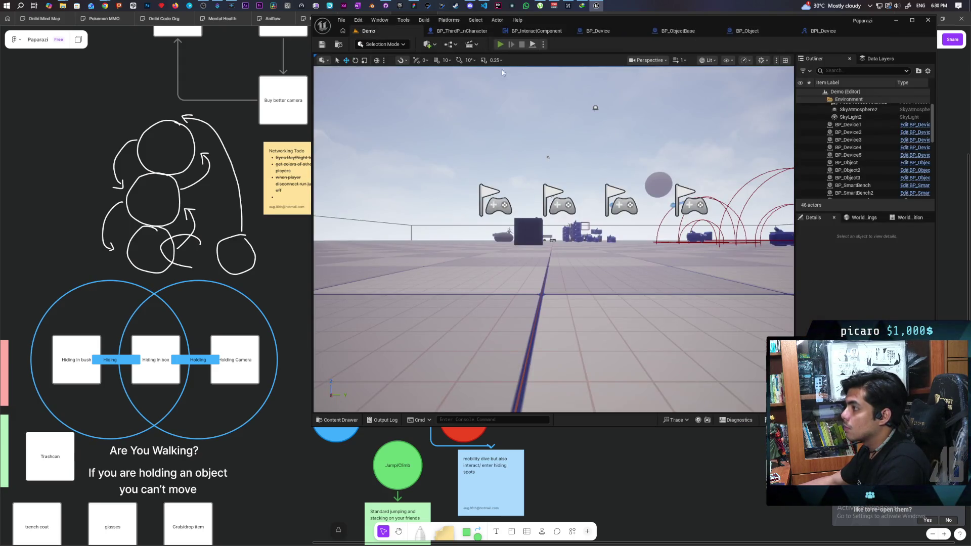
{"action": "left_click", "coordinate": [501, 45]}
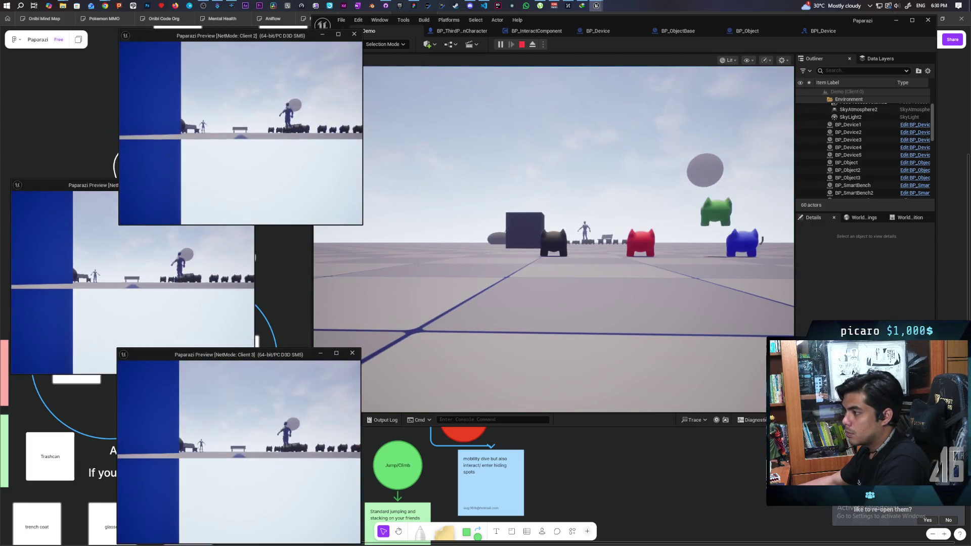
{"action": "left_click", "coordinate": [374, 354]}
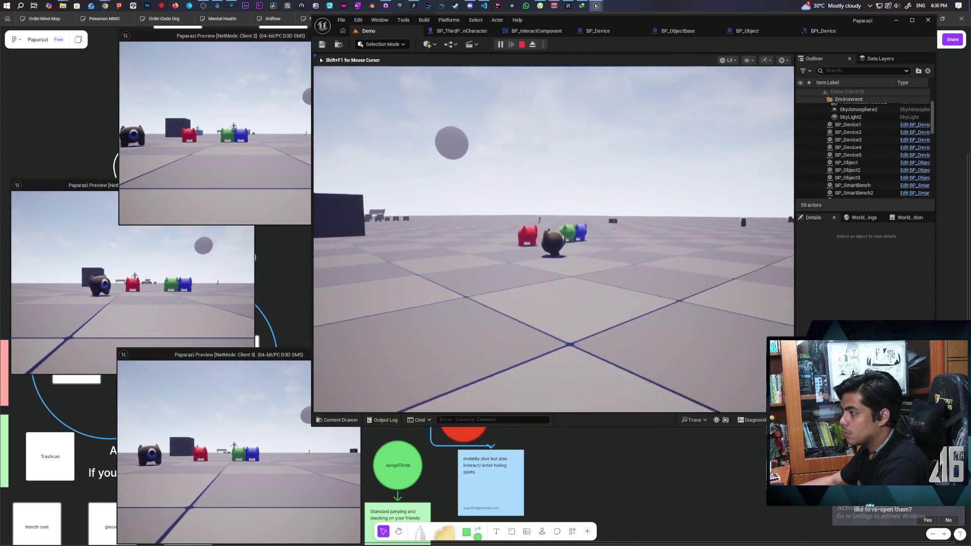
{"action": "key", "text": "ctrl"}
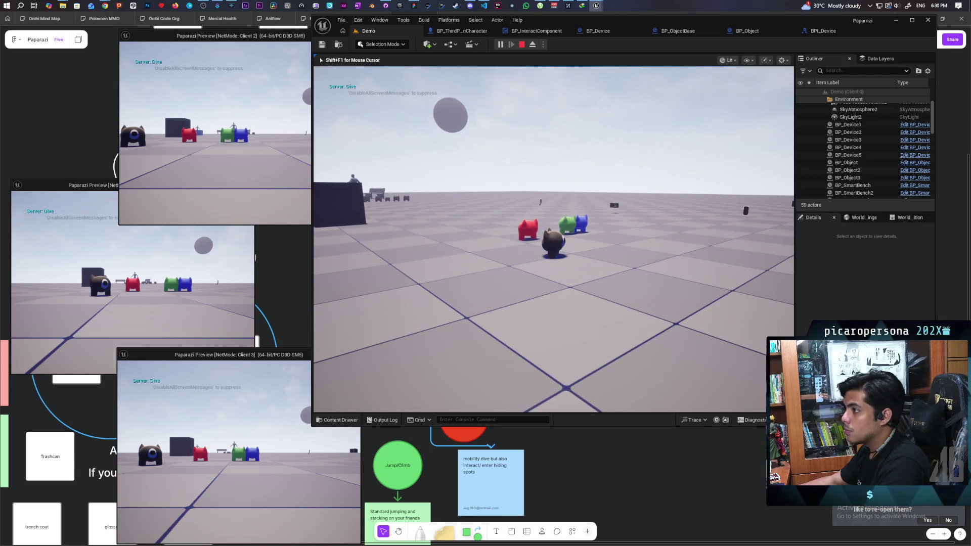
{"action": "key", "text": "Escape"}
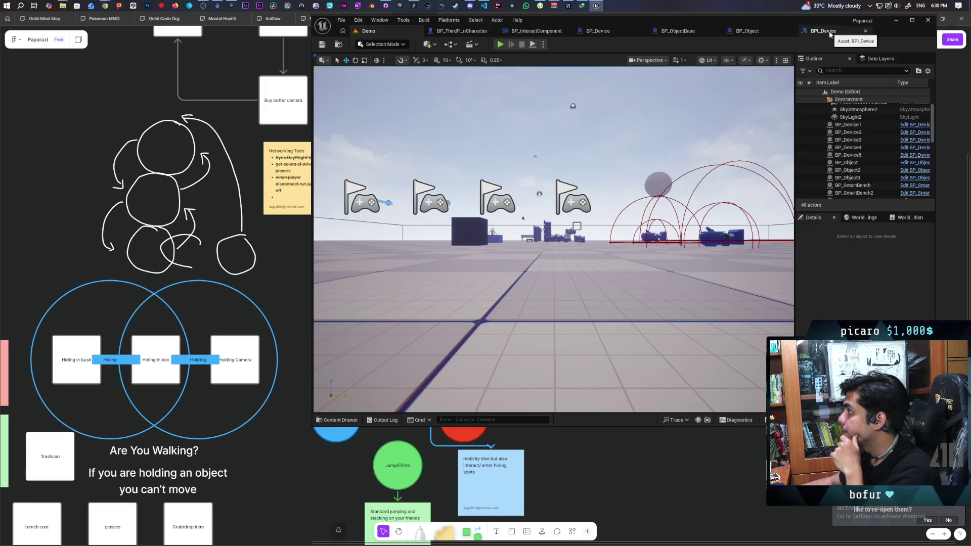
Add a Released trigger as IA_Dive's second trigger after Hold and save the asset.
{"action": "left_click", "coordinate": [335, 419]}
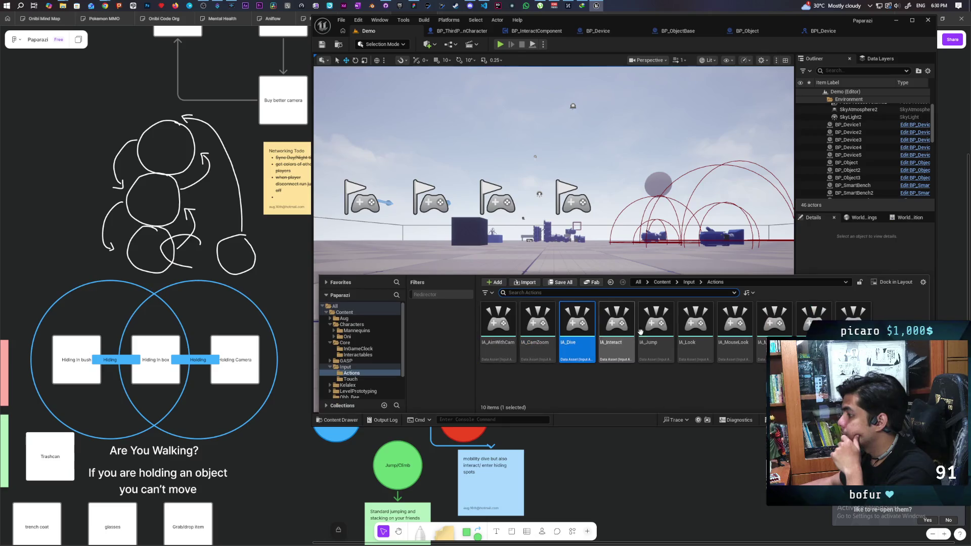
{"action": "double_click", "coordinate": [569, 322]}
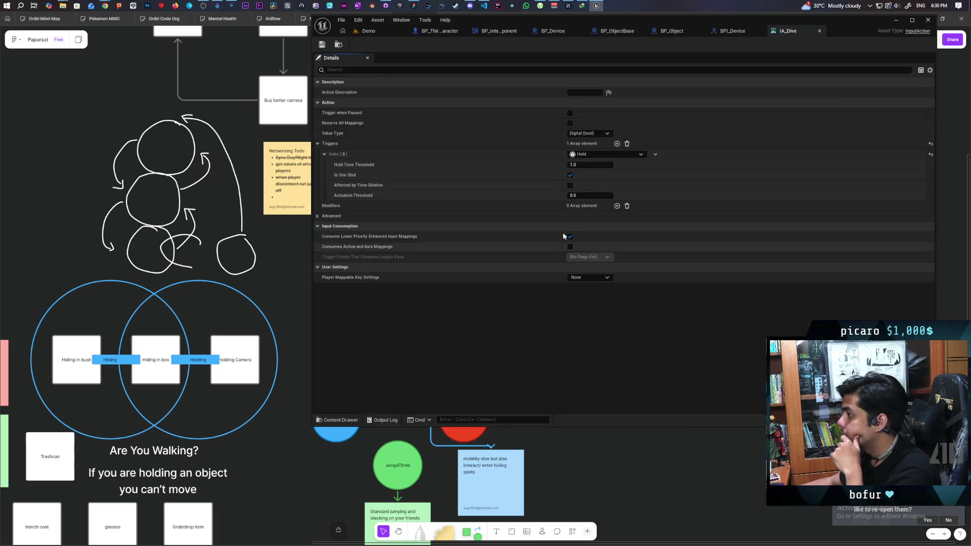
{"action": "left_click", "coordinate": [617, 144]}
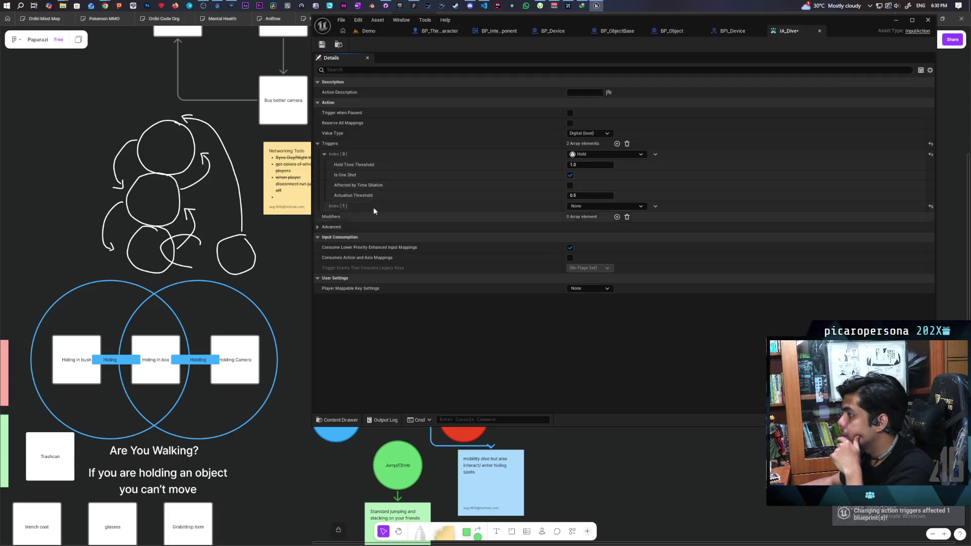
{"action": "left_click", "coordinate": [324, 154]}
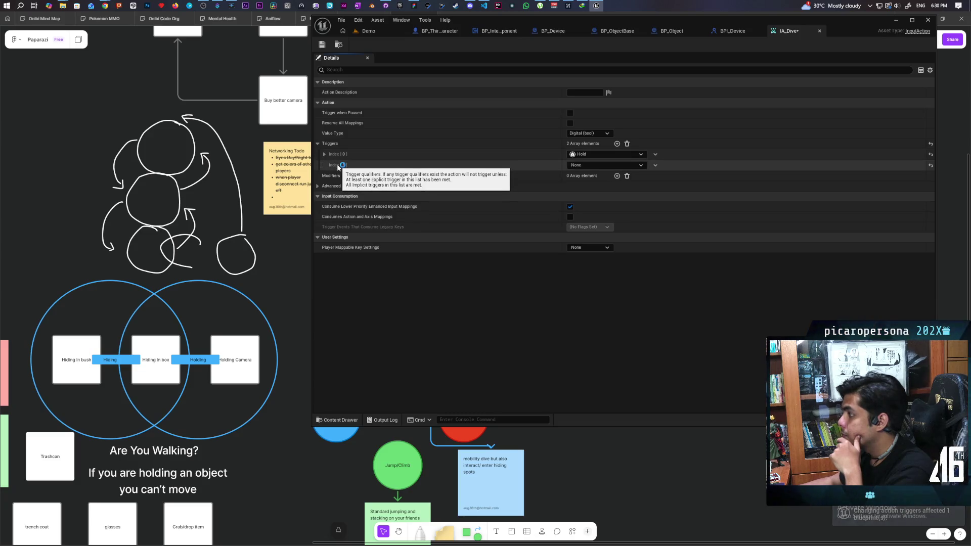
{"action": "left_click", "coordinate": [602, 166]}
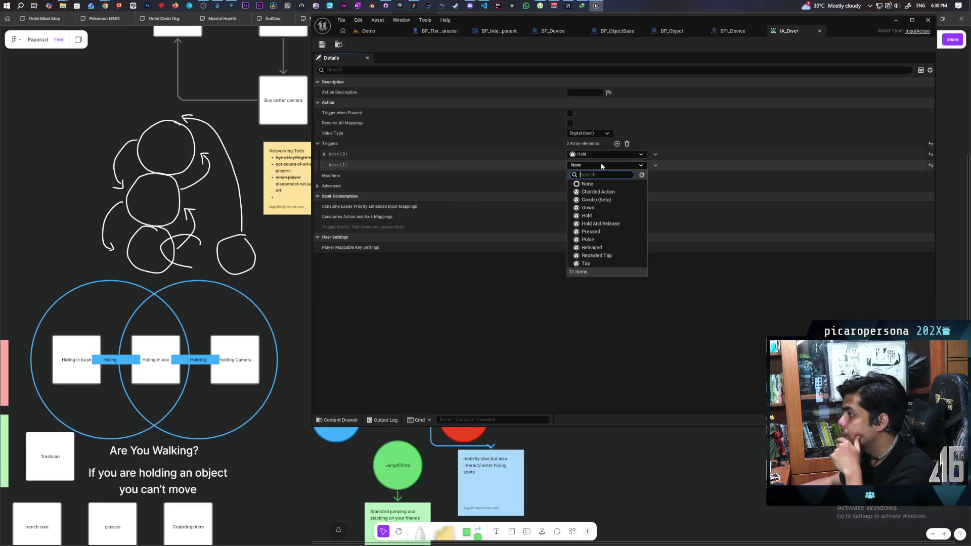
{"action": "left_click", "coordinate": [609, 247]}
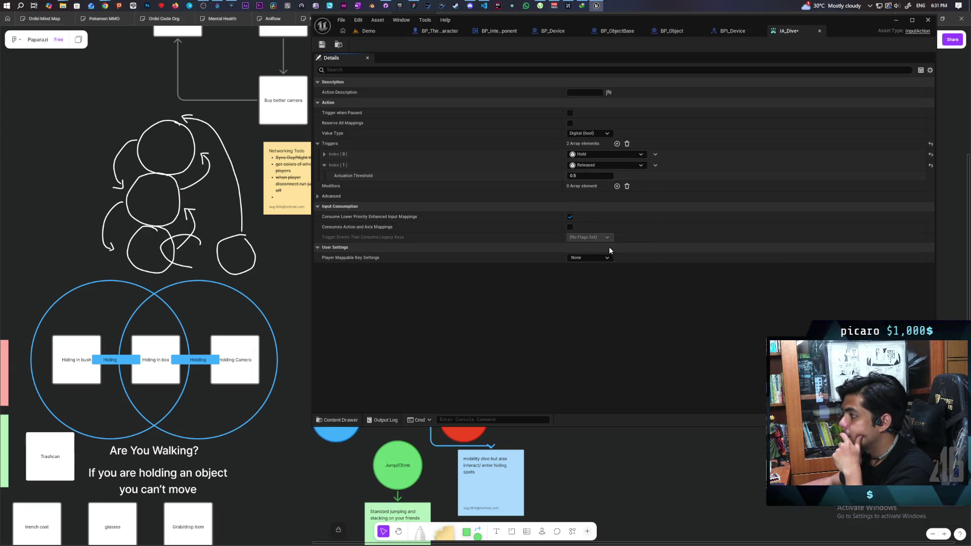
{"action": "left_click", "coordinate": [322, 46]}
{"action": "left_click", "coordinate": [439, 31]}
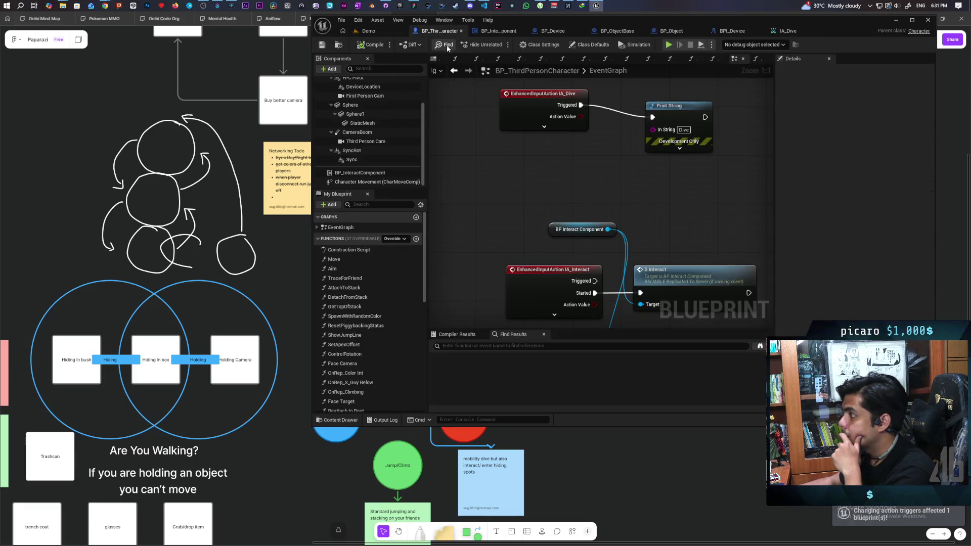
Expand the IA_Dive event node to show all pins and move Print String aside.
{"action": "left_click_drag", "start_coordinate": [570, 159], "coordinate": [541, 211]}
{"action": "left_click", "coordinate": [516, 179]}
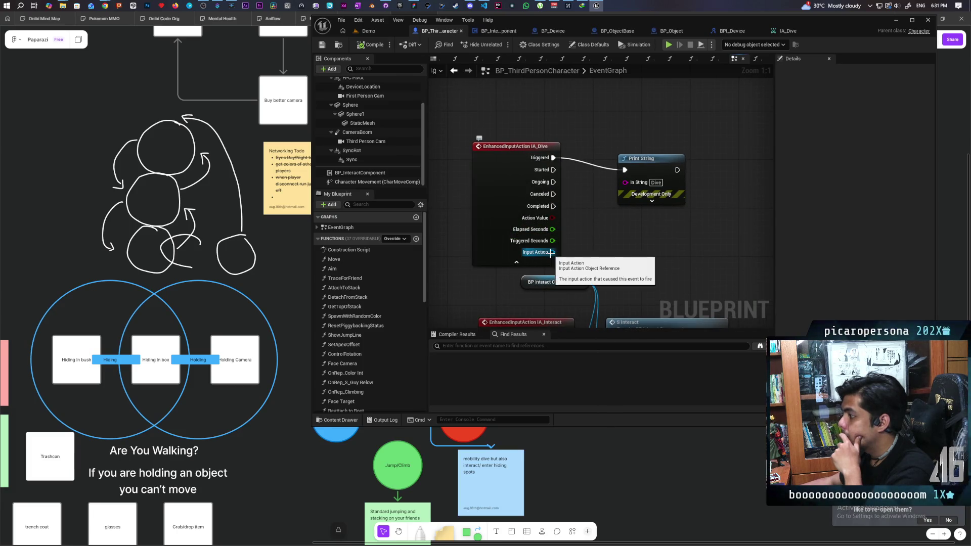
{"action": "left_click_drag", "start_coordinate": [646, 188], "coordinate": [653, 158]}
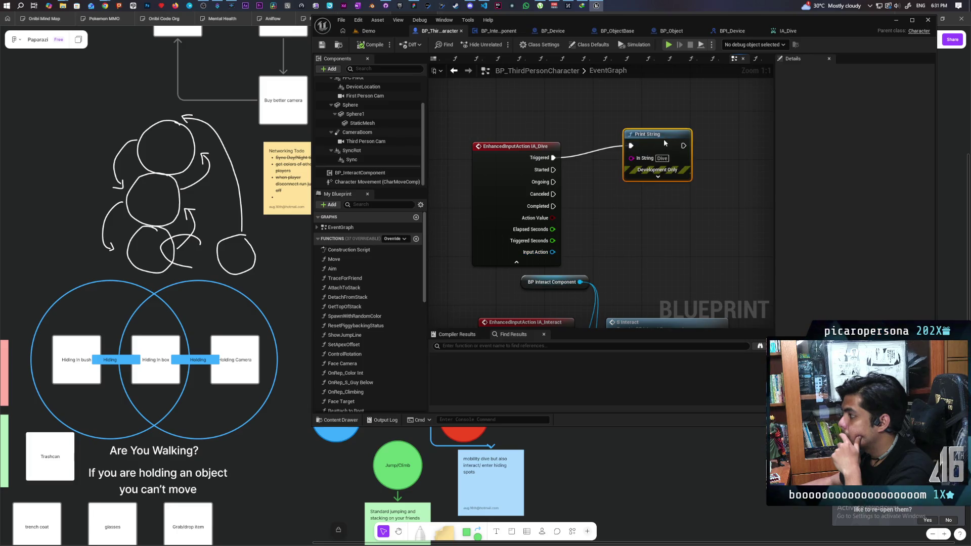
Add a Get Triggers node from IA_Dive's Input Action pin, then reopen the IA_Dive asset.
{"action": "left_click_drag", "start_coordinate": [551, 252], "coordinate": [604, 217]}
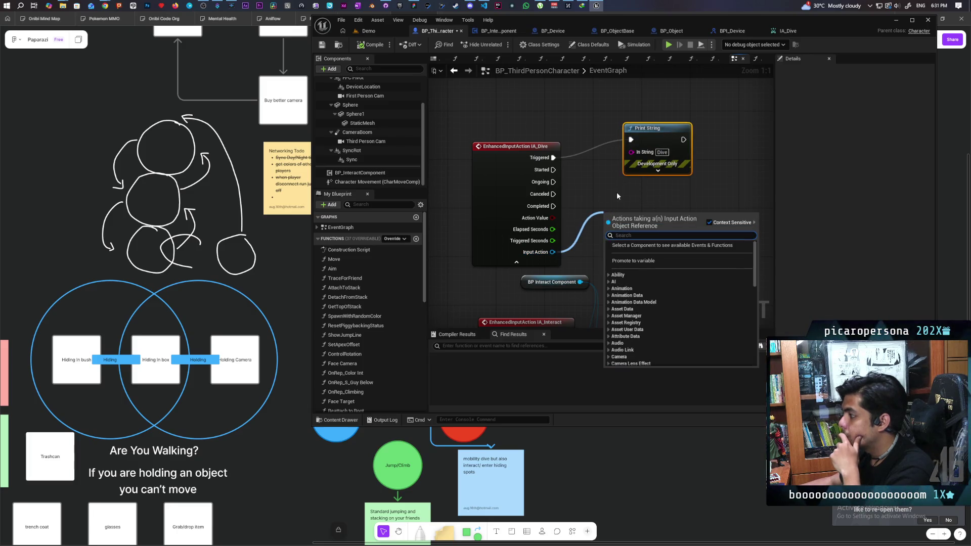
{"action": "type", "text": "input actio"}
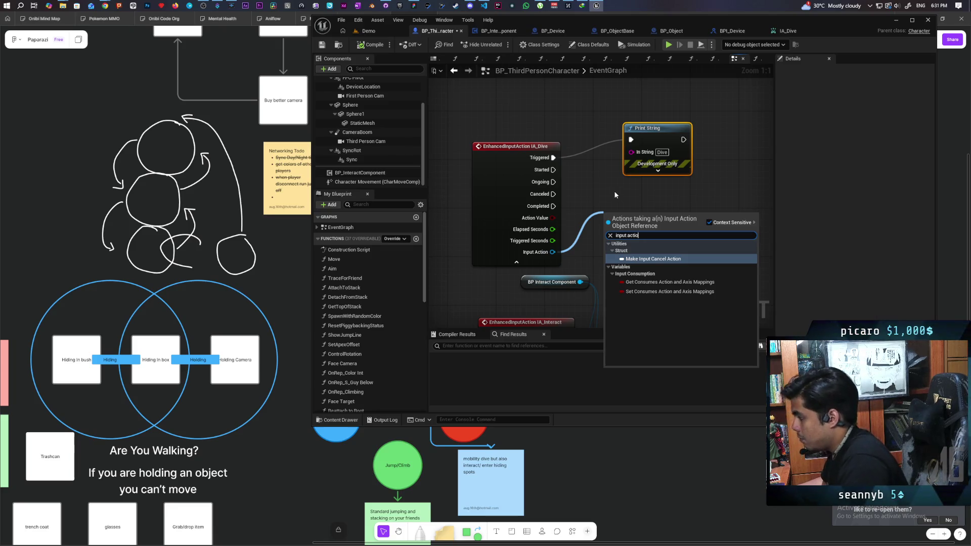
{"action": "key", "text": "BackSpace"}
{"action": "key", "text": "BackSpace"}
{"action": "key", "text": "BackSpace"}
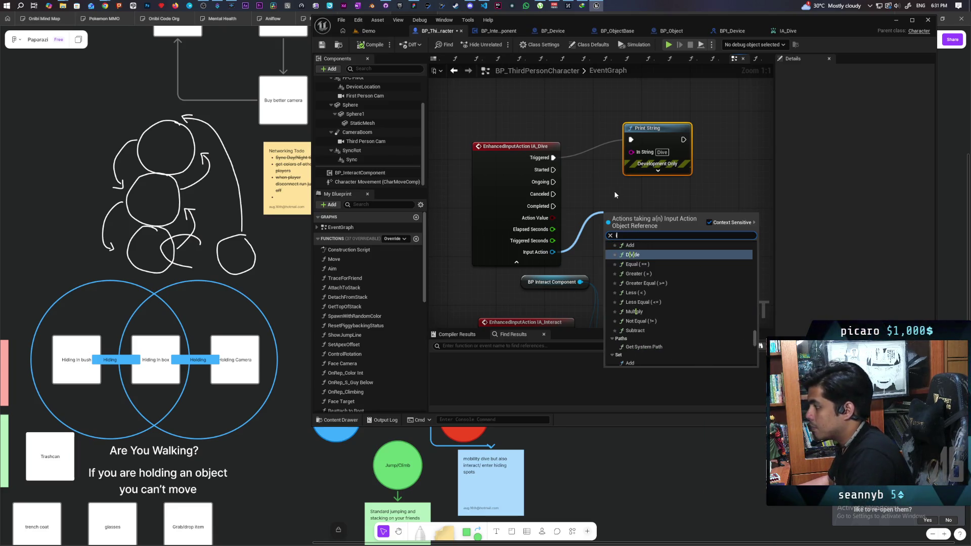
{"action": "key", "text": "BackSpace"}
{"action": "type", "text": "trigg"}
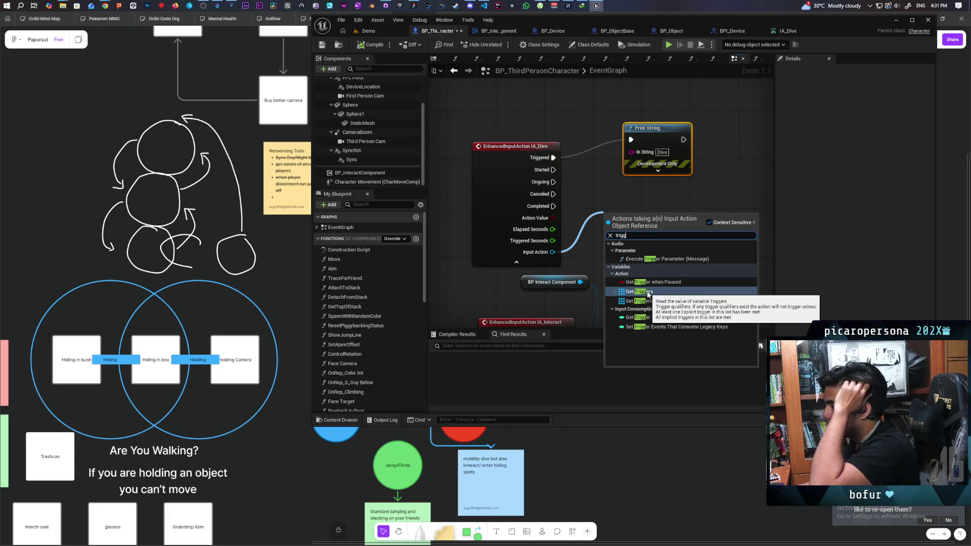
{"action": "left_click", "coordinate": [648, 293]}
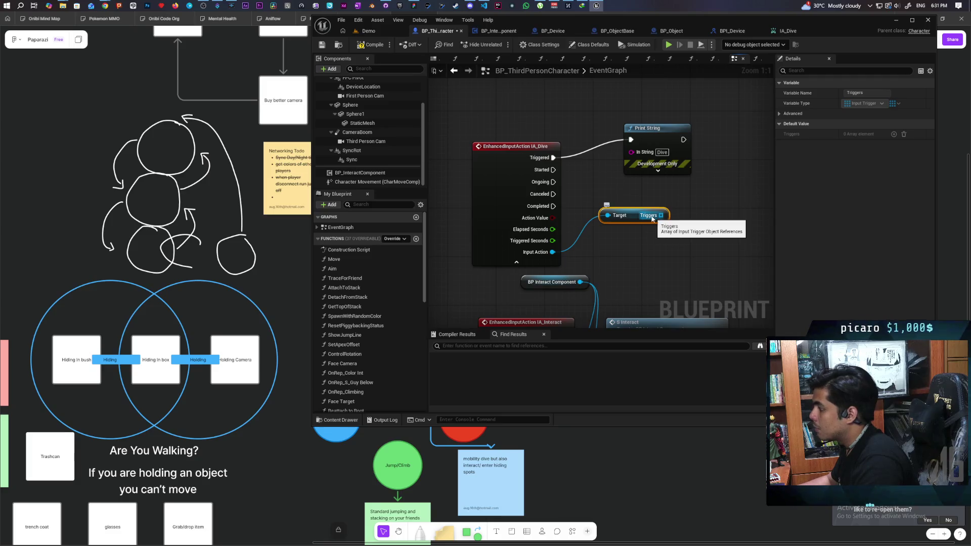
{"action": "left_click", "coordinate": [779, 35]}
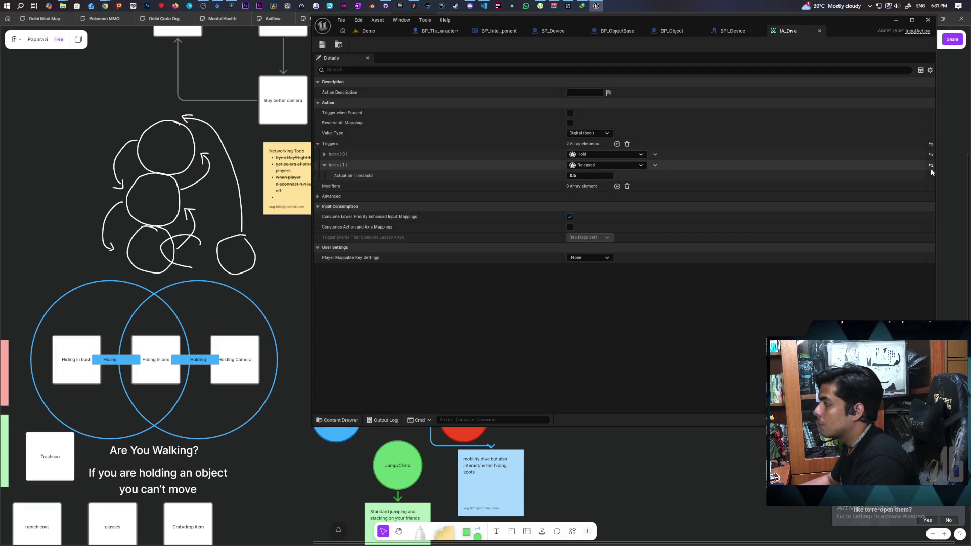
Delete the Released trigger from IA_Dive and save the asset.
{"action": "left_click", "coordinate": [655, 166]}
{"action": "left_click", "coordinate": [666, 186]}
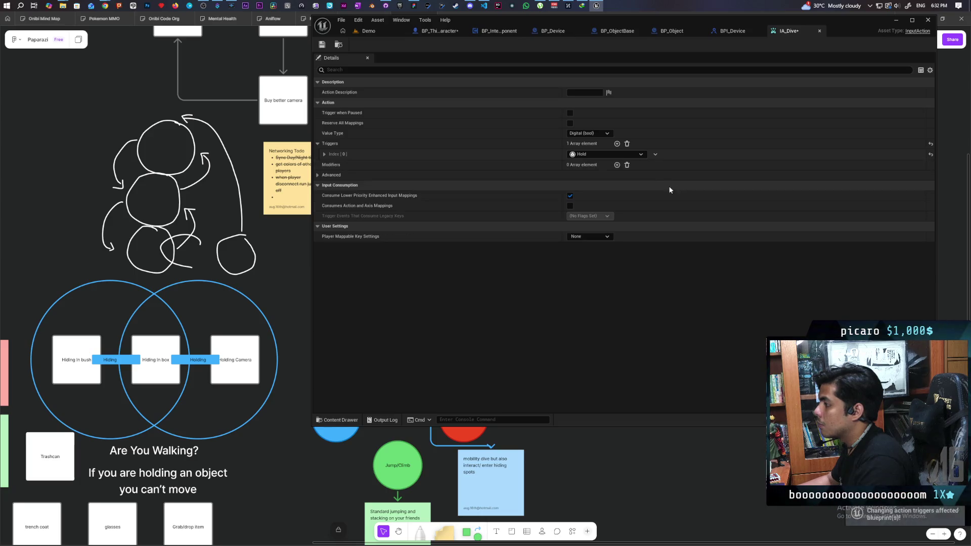
{"action": "left_click", "coordinate": [322, 45]}
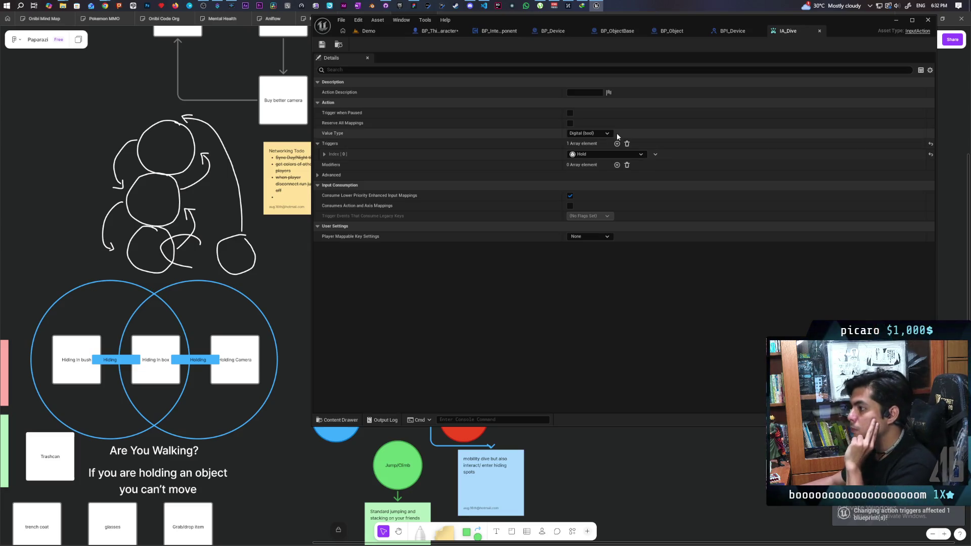
Change the remaining trigger from Hold to Down and save IA_Dive.
{"action": "left_click", "coordinate": [599, 154]}
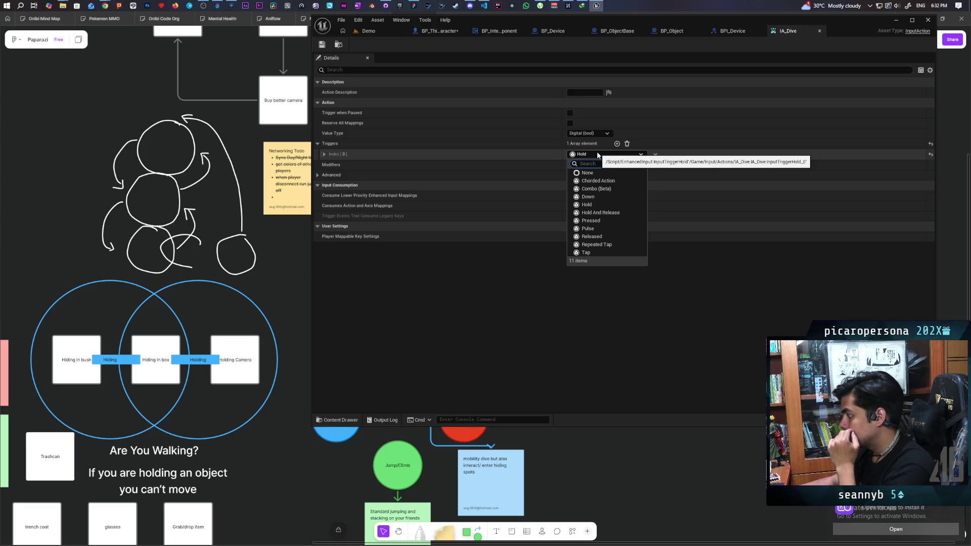
{"action": "left_click", "coordinate": [599, 196]}
{"action": "left_click", "coordinate": [322, 45]}
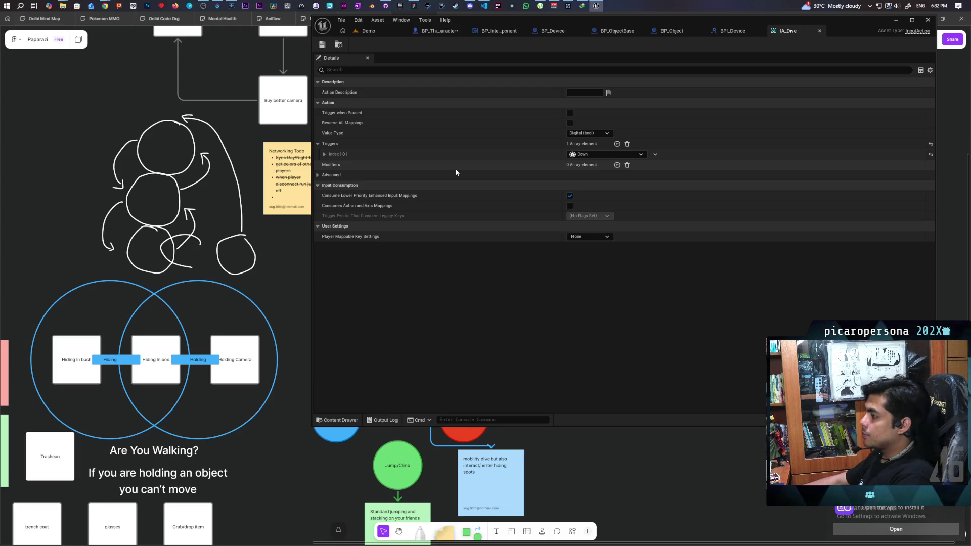
Change the trigger from Down to Pressed, save IA_Dive, and return to the character blueprint.
{"action": "left_click", "coordinate": [596, 154]}
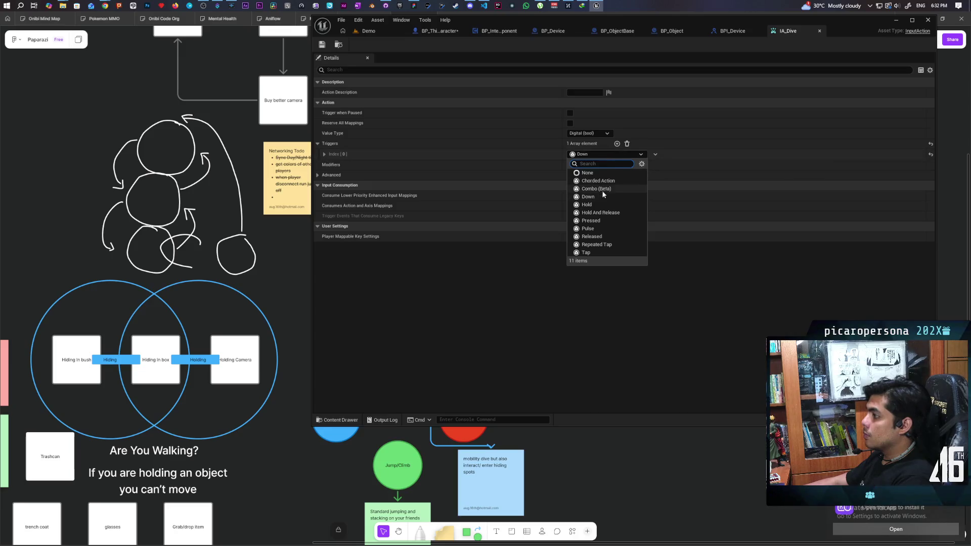
{"action": "left_click", "coordinate": [606, 221]}
{"action": "left_click", "coordinate": [322, 45]}
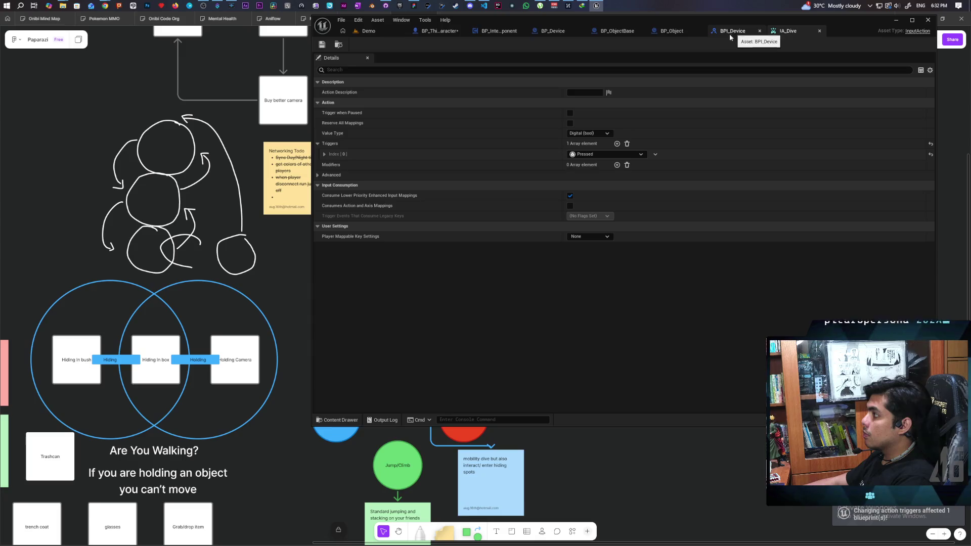
{"action": "left_click", "coordinate": [438, 31]}
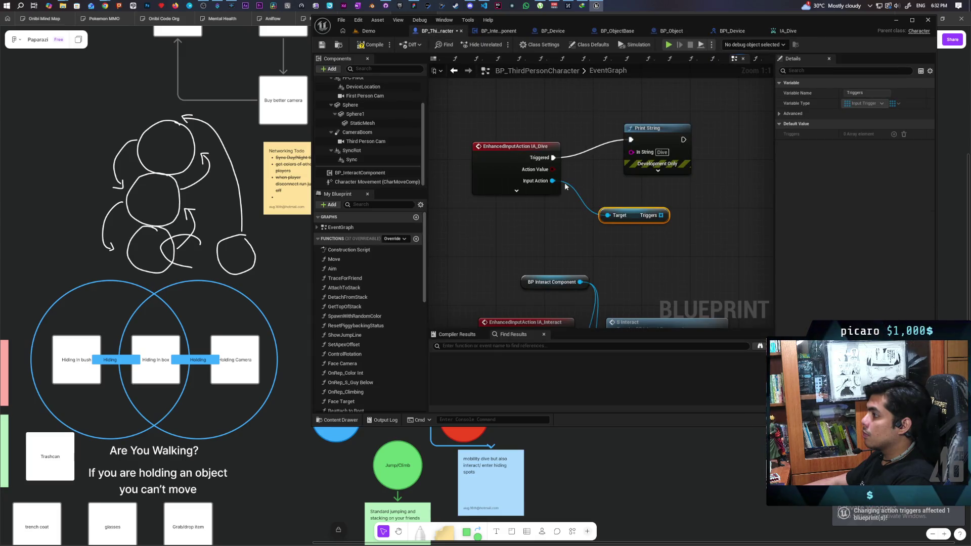
Wire IA_Dive Completed to the Dive Print String, delete Get Triggers, and collapse the event node.
{"action": "left_click_drag", "start_coordinate": [553, 205], "coordinate": [636, 138]}
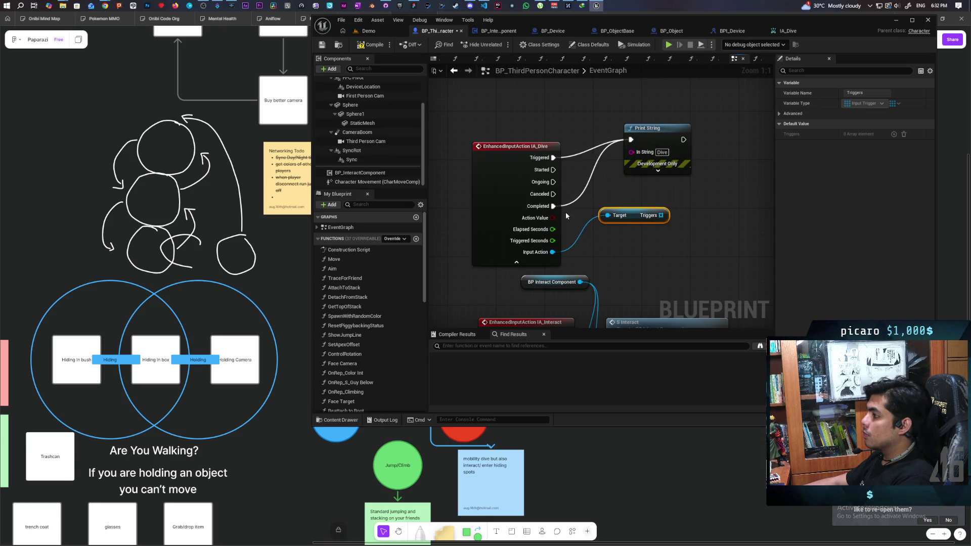
{"action": "key", "text": "Delete"}
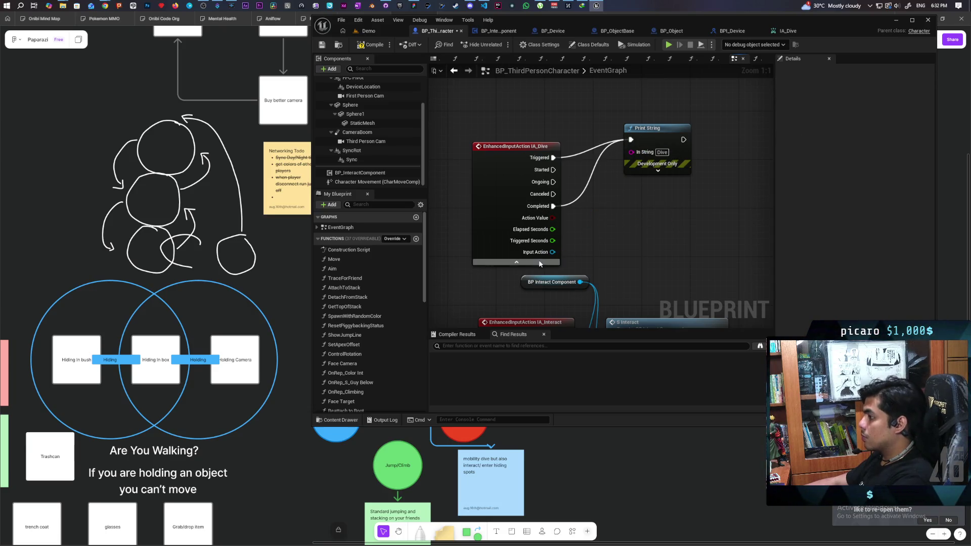
{"action": "left_click", "coordinate": [516, 262]}
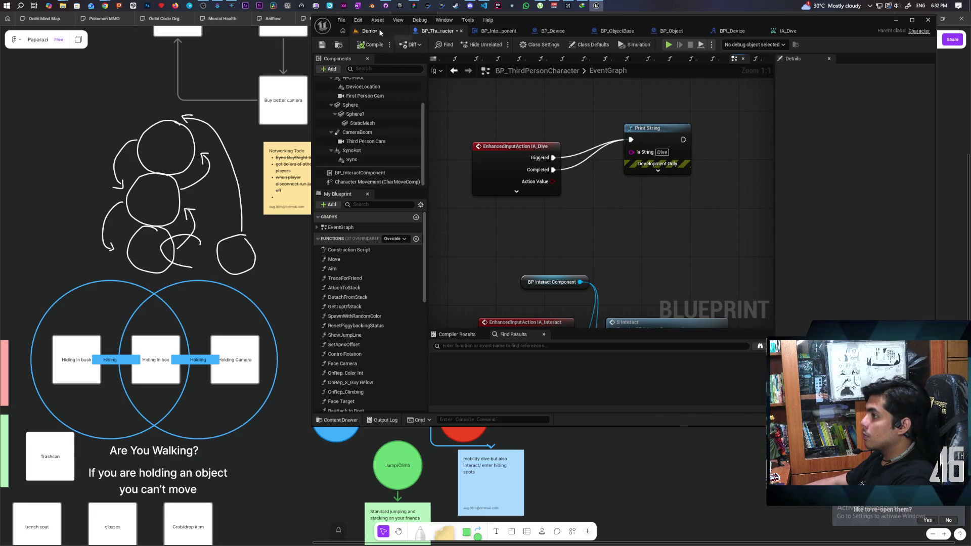
{"action": "left_click", "coordinate": [380, 31]}
Play the Demo level with multiple clients, dive twice with Ctrl, then stop with Esc.
{"action": "left_click", "coordinate": [500, 45]}
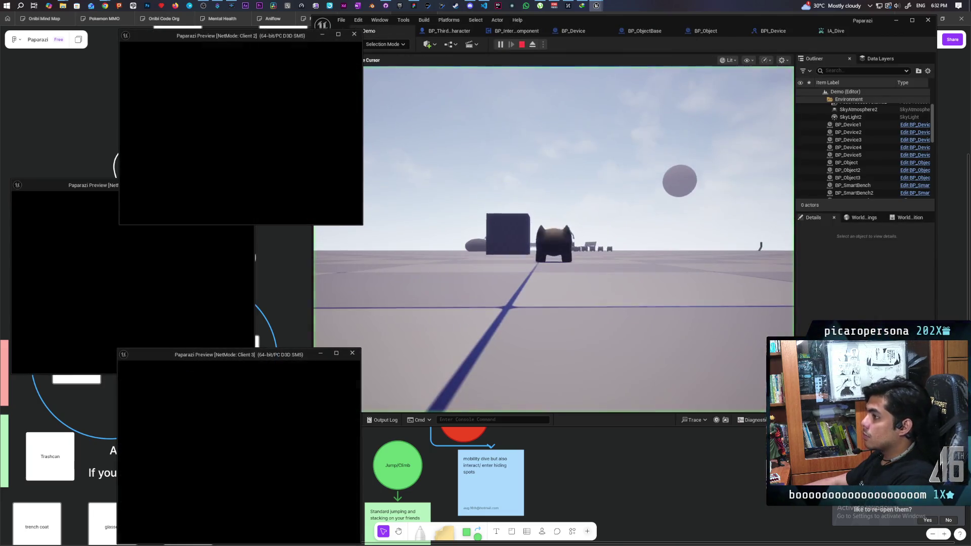
{"action": "left_click", "coordinate": [537, 304]}
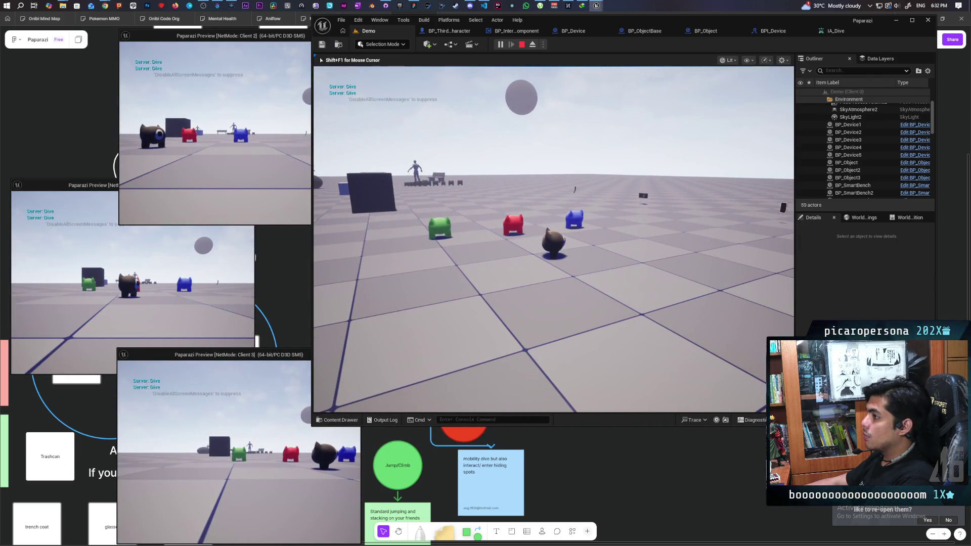
{"action": "key", "text": "ctrl"}
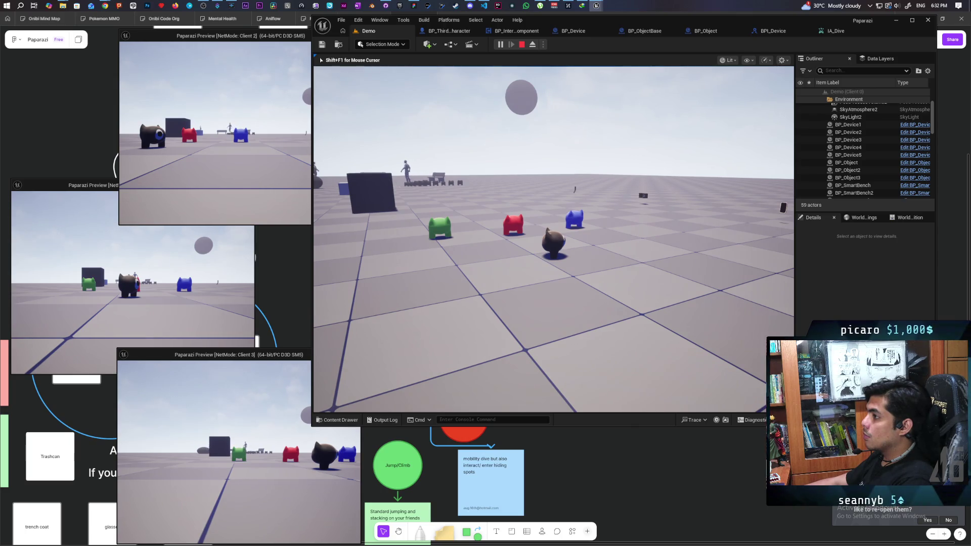
{"action": "key", "text": "ctrl"}
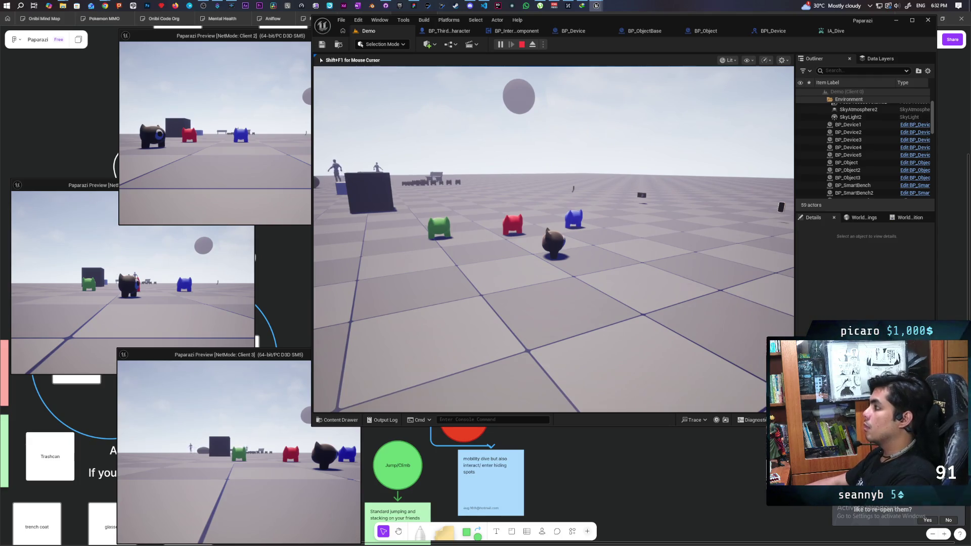
{"action": "key", "text": "Escape"}
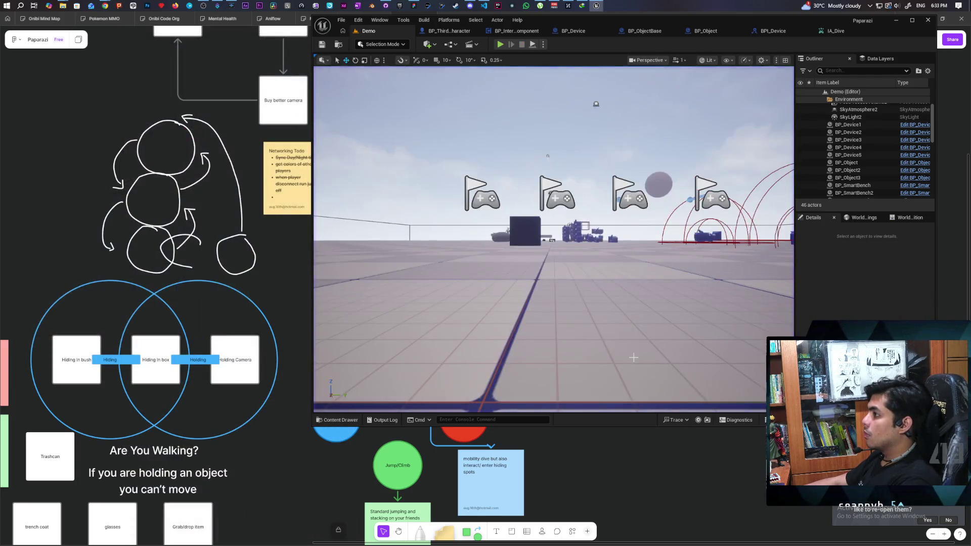
Switch IA_Dive's Index [0] trigger from Pressed to Down, then return to the character blueprint.
{"action": "left_click", "coordinate": [770, 32]}
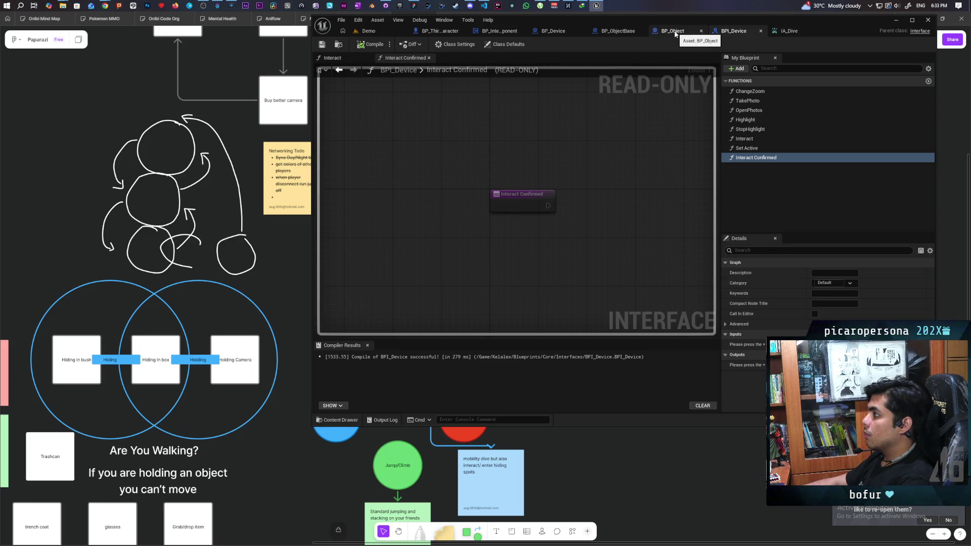
{"action": "left_click", "coordinate": [672, 31]}
{"action": "left_click", "coordinate": [787, 31]}
{"action": "left_click", "coordinate": [599, 154]}
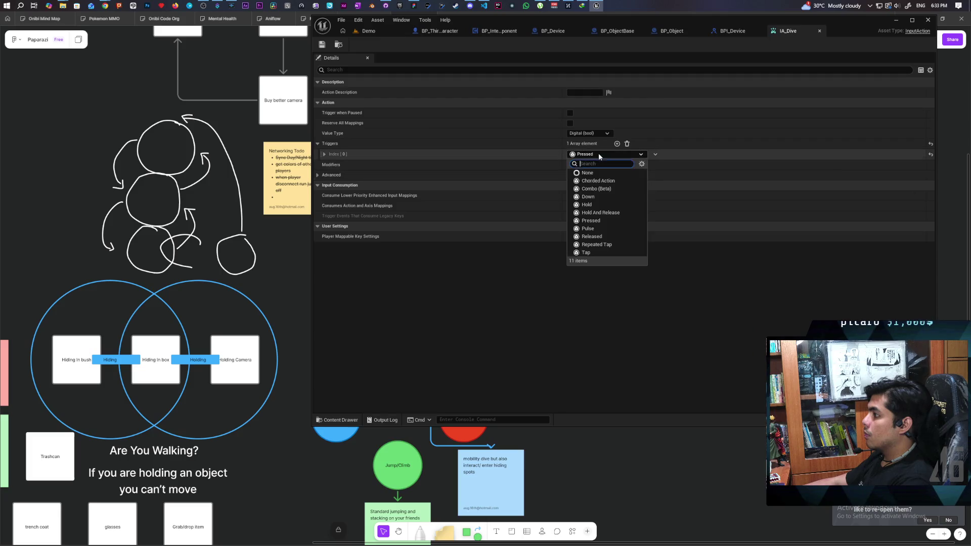
{"action": "left_click", "coordinate": [599, 196]}
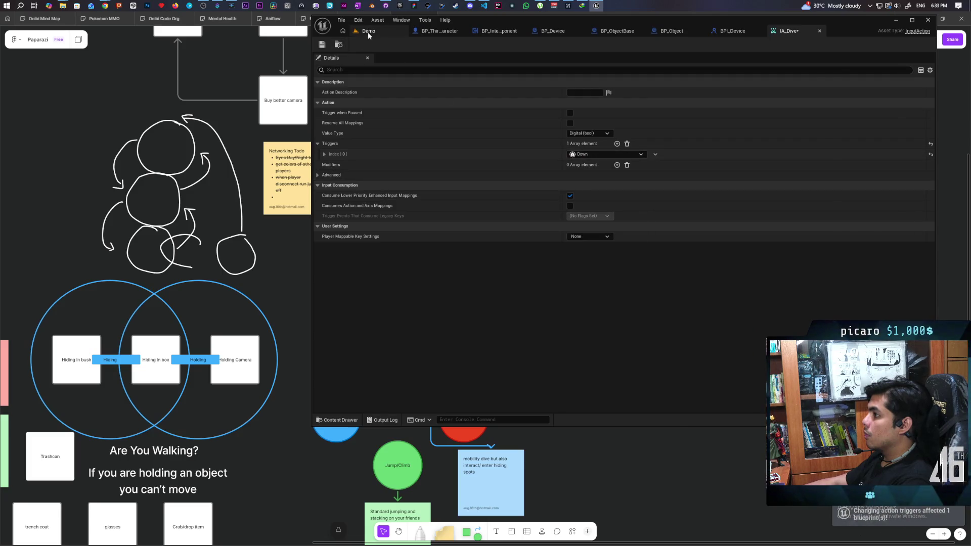
{"action": "left_click", "coordinate": [368, 32]}
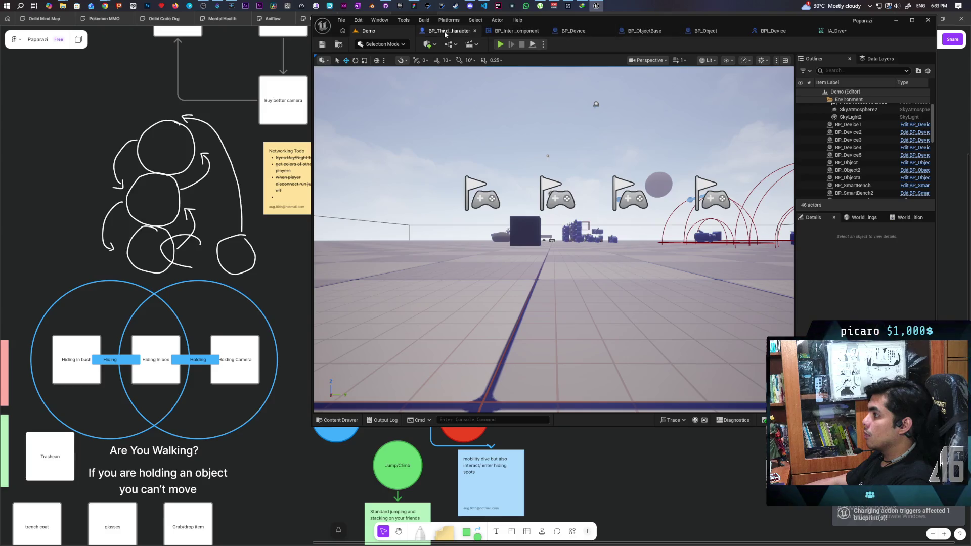
{"action": "left_click", "coordinate": [445, 31]}
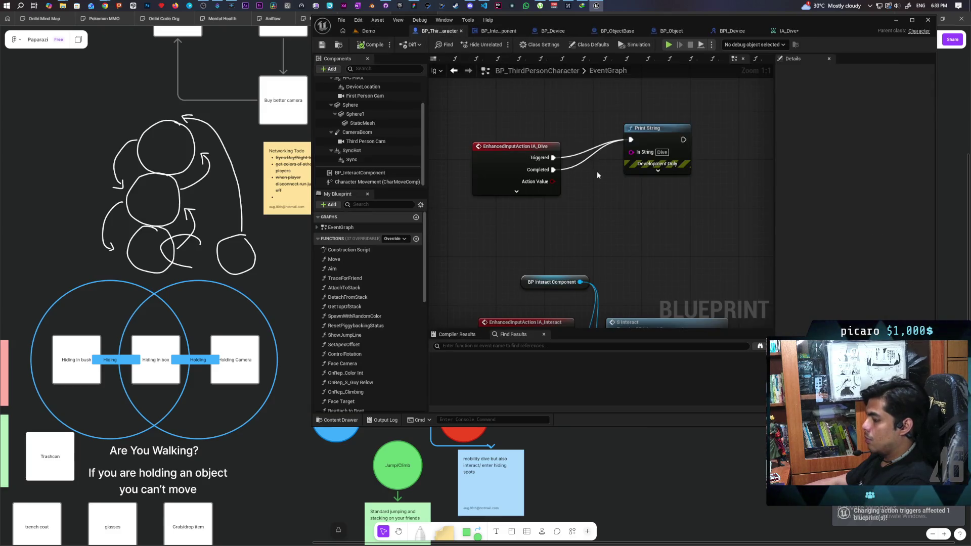
Insert a Do Once node between IA_Dive Triggered and the Dive Print String.
{"action": "left_click", "coordinate": [588, 188]}
{"action": "left_click_drag", "start_coordinate": [553, 158], "coordinate": [596, 204]}
{"action": "mouse_move", "coordinate": [672, 204]}
{"action": "left_mouse_down"}
{"action": "mouse_move", "coordinate": [626, 150]}
{"action": "mouse_move", "coordinate": [631, 140]}
{"action": "mouse_move", "coordinate": [733, 135]}
{"action": "left_mouse_up"}
{"action": "mouse_move", "coordinate": [639, 192]}
{"action": "left_mouse_down"}
{"action": "mouse_move", "coordinate": [616, 132]}
{"action": "mouse_move", "coordinate": [636, 135]}
{"action": "mouse_move", "coordinate": [625, 153]}
{"action": "left_mouse_up"}
{"action": "left_click_drag", "start_coordinate": [725, 140], "coordinate": [746, 151]}
Add a Sequence node after IA_Dive beside Do Once, and save the blueprint and IA_Dive.
{"action": "left_click_drag", "start_coordinate": [515, 163], "coordinate": [460, 163]}
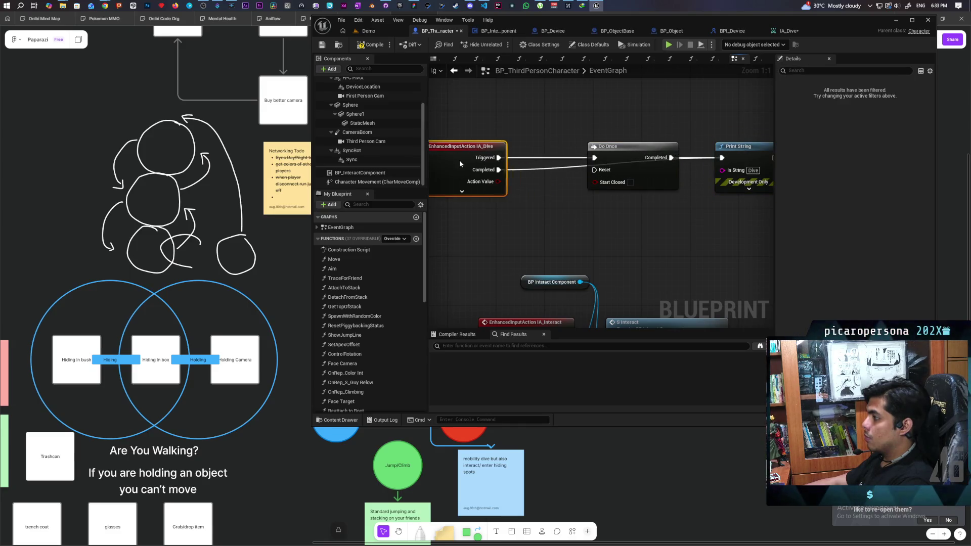
{"action": "left_click", "coordinate": [530, 190]}
{"action": "mouse_move", "coordinate": [536, 194]}
{"action": "left_mouse_down"}
{"action": "mouse_move", "coordinate": [518, 159]}
{"action": "mouse_move", "coordinate": [523, 170]}
{"action": "mouse_move", "coordinate": [734, 161]}
{"action": "mouse_move", "coordinate": [739, 190]}
{"action": "mouse_move", "coordinate": [738, 180]}
{"action": "left_mouse_up"}
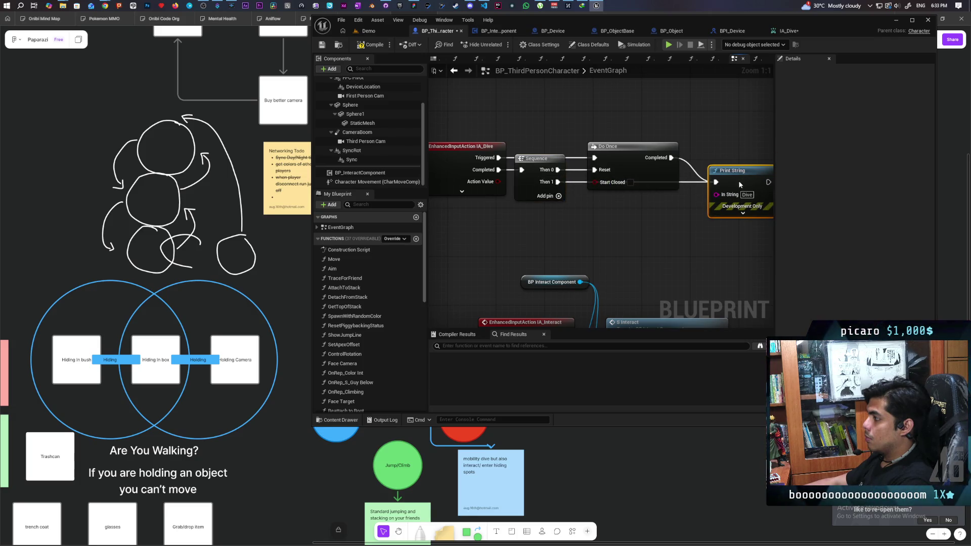
{"action": "key", "text": "ctrl+shift+s"}
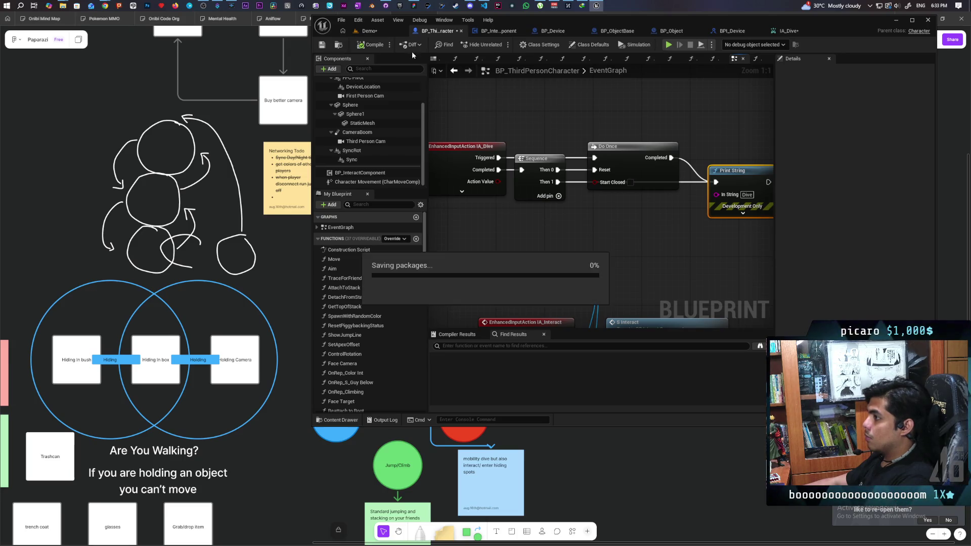
{"action": "left_click", "coordinate": [368, 31]}
Run a three-client play session, dive with Ctrl in a game window, then stop with Esc.
{"action": "left_click", "coordinate": [501, 45]}
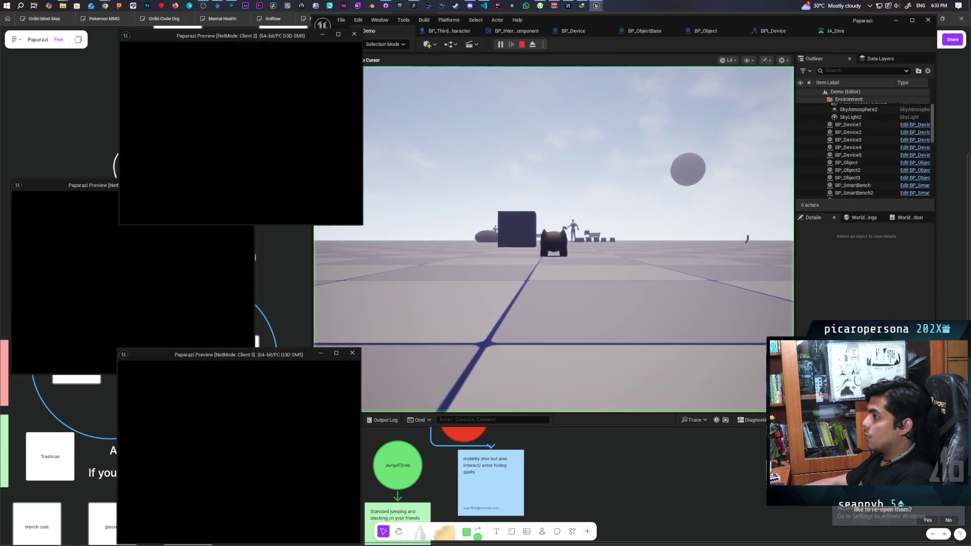
{"action": "key", "text": "alt+Tab"}
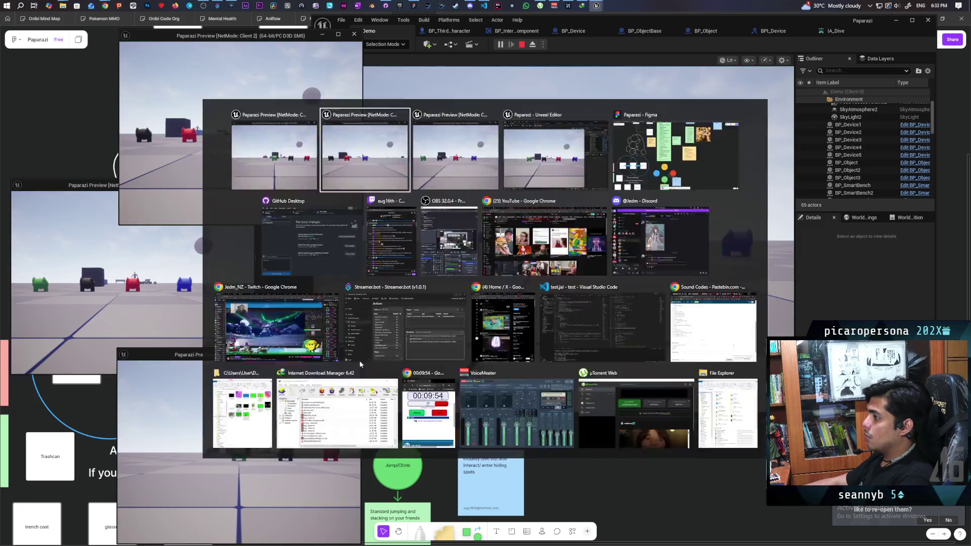
{"action": "left_click", "coordinate": [447, 276]}
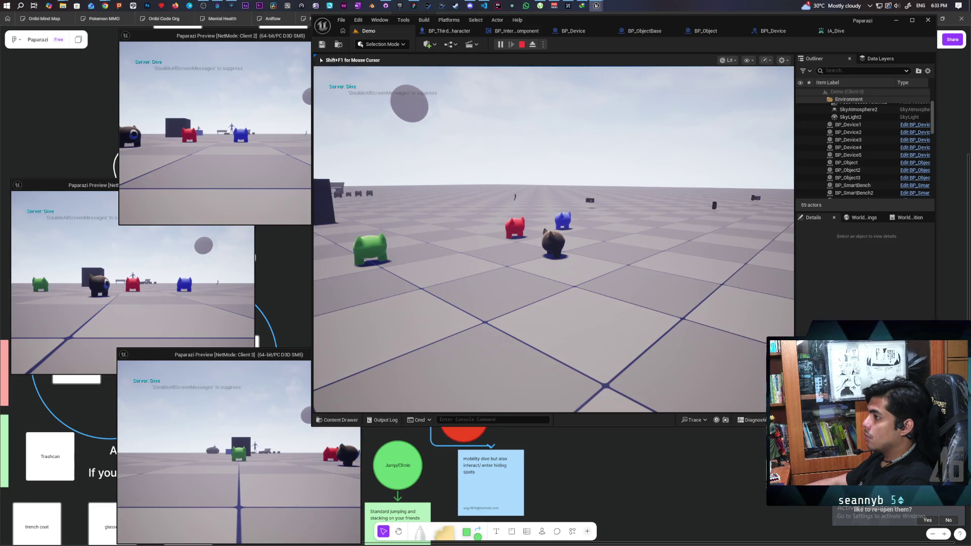
{"action": "key", "text": "ctrl"}
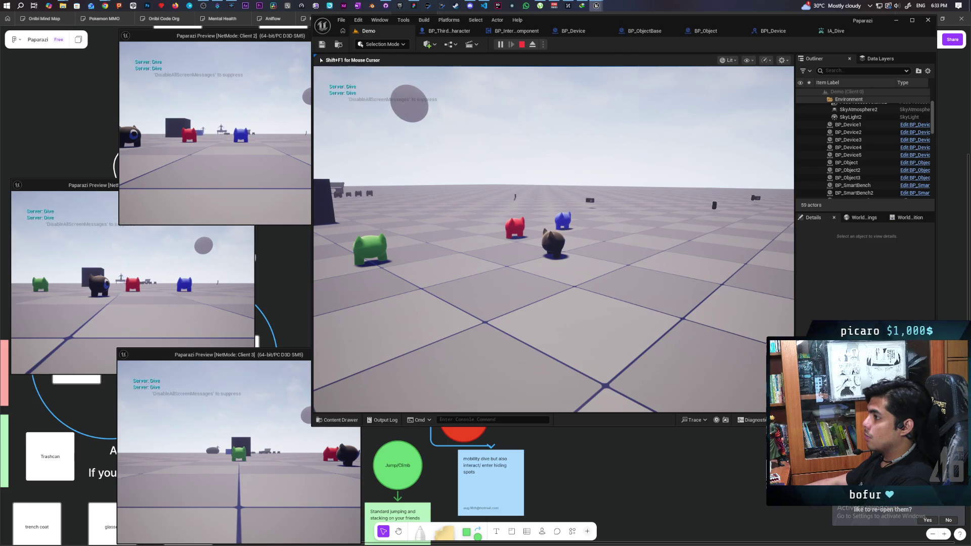
{"action": "key", "text": "Escape"}
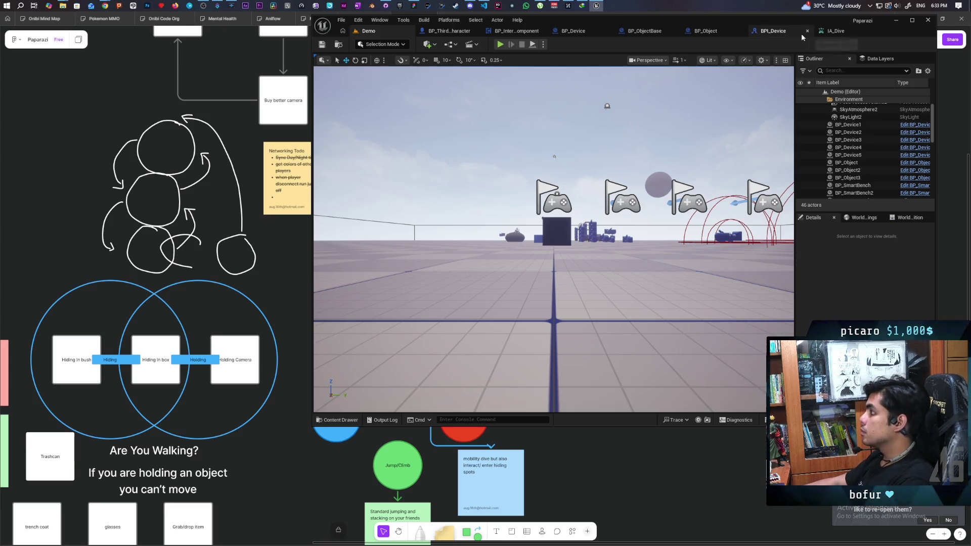
Delete the Dive Print String node and move the IA_Dive, Sequence and Do Once nodes upward.
{"action": "left_click", "coordinate": [836, 32]}
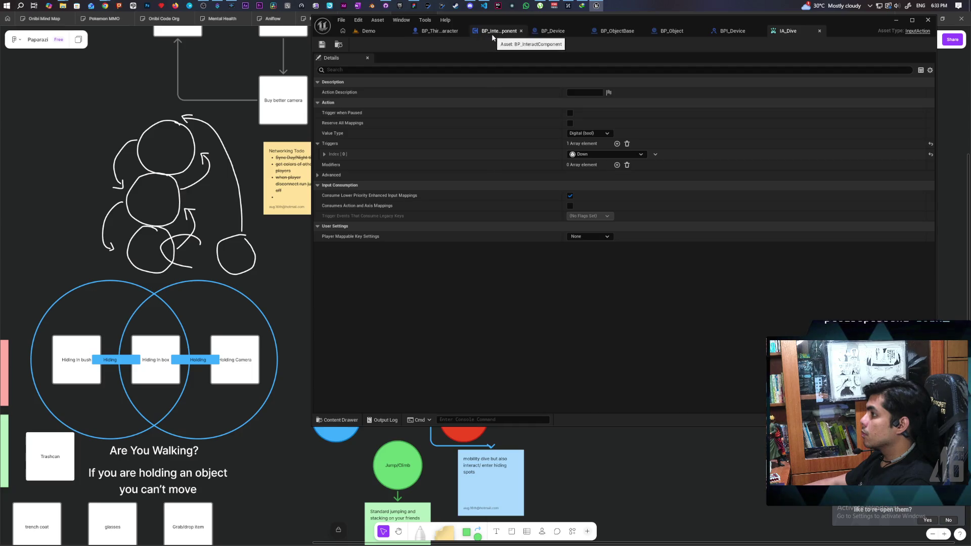
{"action": "left_click", "coordinate": [430, 32]}
{"action": "scroll", "coordinate": [629, 123], "scroll_direction": "down", "scroll_amount": 2}
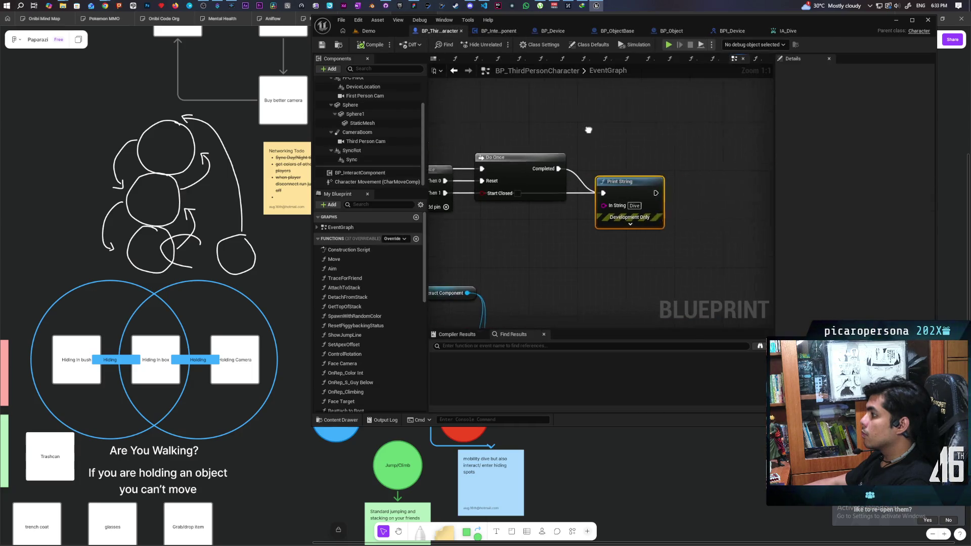
{"action": "scroll", "coordinate": [629, 123], "scroll_direction": "up", "scroll_amount": 2}
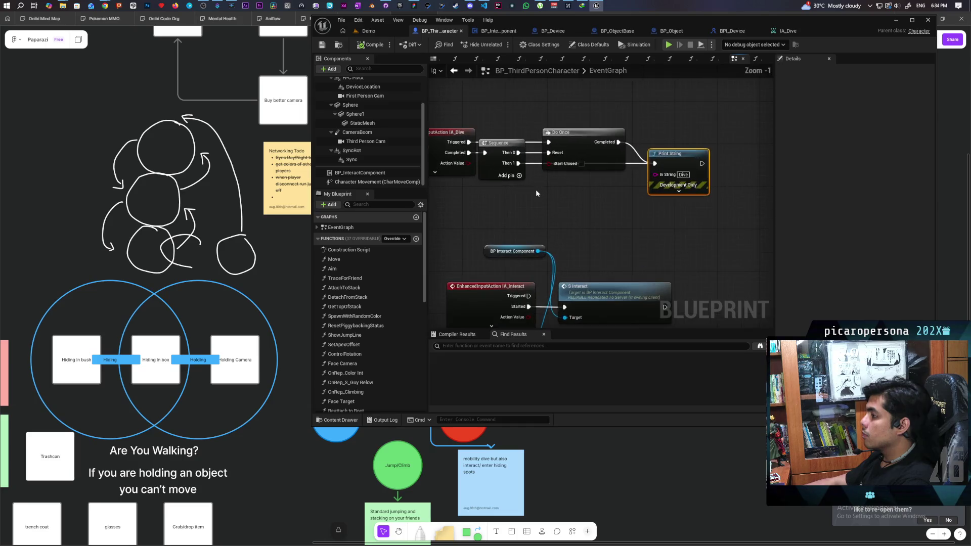
{"action": "key", "text": "Delete"}
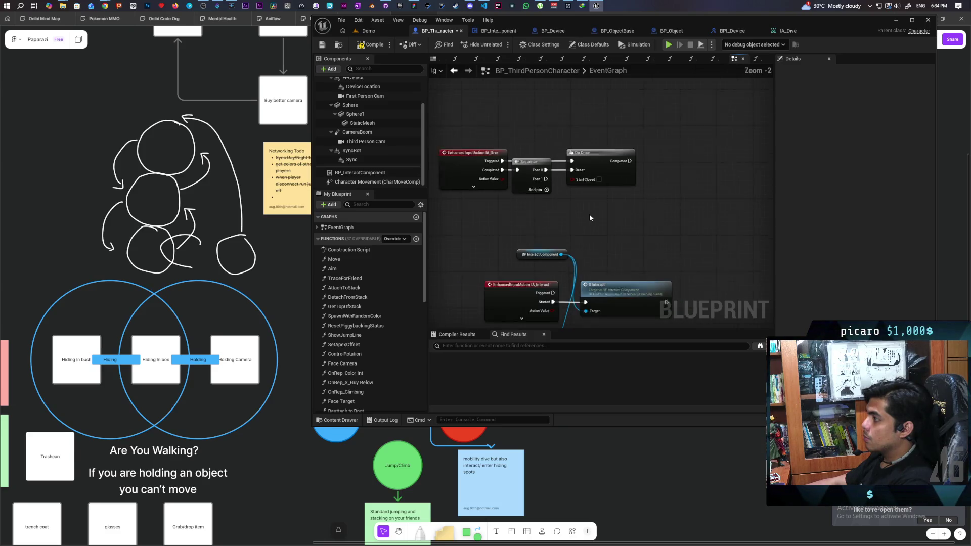
{"action": "scroll", "coordinate": [540, 248], "scroll_direction": "down", "scroll_amount": 1}
{"action": "mouse_move", "coordinate": [481, 178]}
{"action": "left_mouse_down"}
{"action": "mouse_move", "coordinate": [627, 227]}
{"action": "mouse_move", "coordinate": [616, 135]}
{"action": "left_mouse_up"}
{"action": "left_click", "coordinate": [587, 225]}
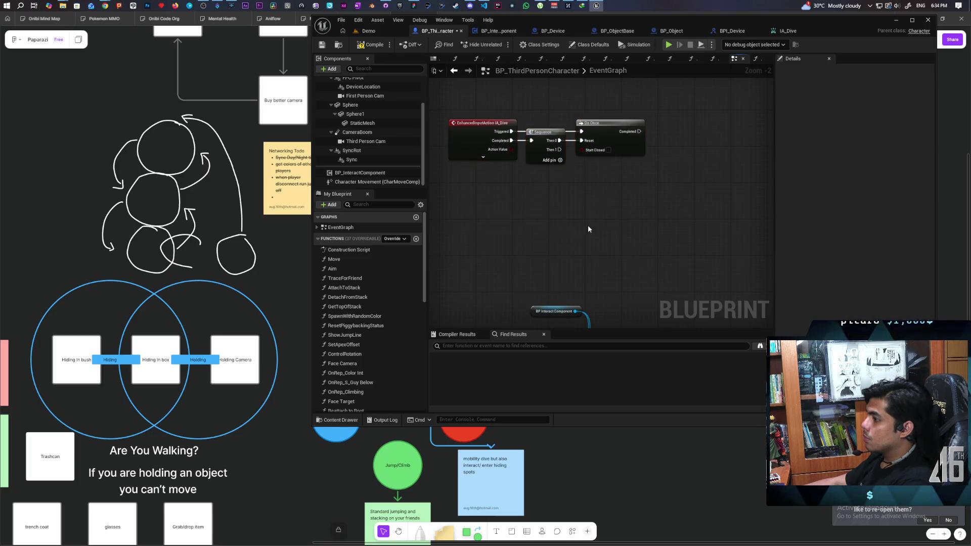
Add an Is Sitting getter and a Branch from Sequence Then 1, wiring Is Sitting to Condition.
{"action": "right_click", "coordinate": [609, 187]}
{"action": "type", "text": "sitting"}
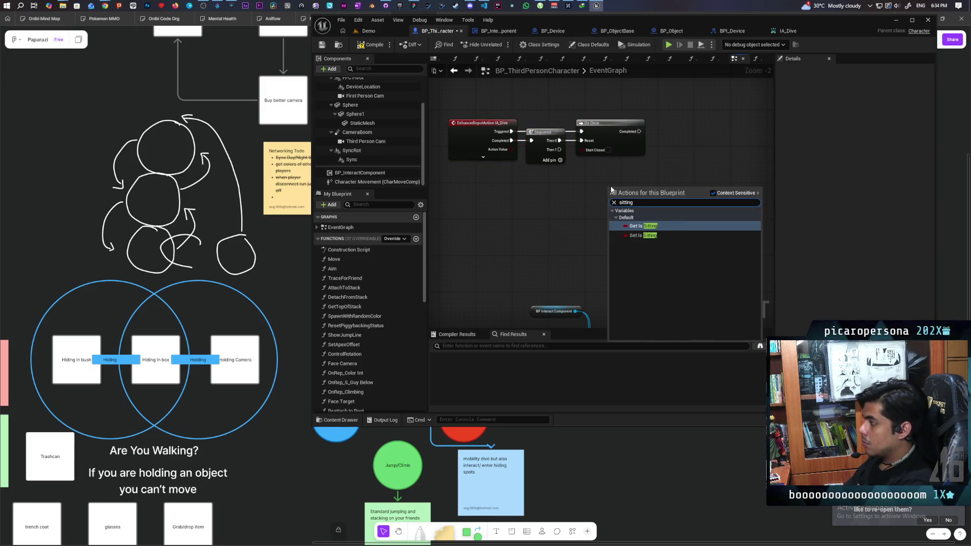
{"action": "key", "text": "Return"}
{"action": "scroll", "coordinate": [651, 163], "scroll_direction": "up", "scroll_amount": 1}
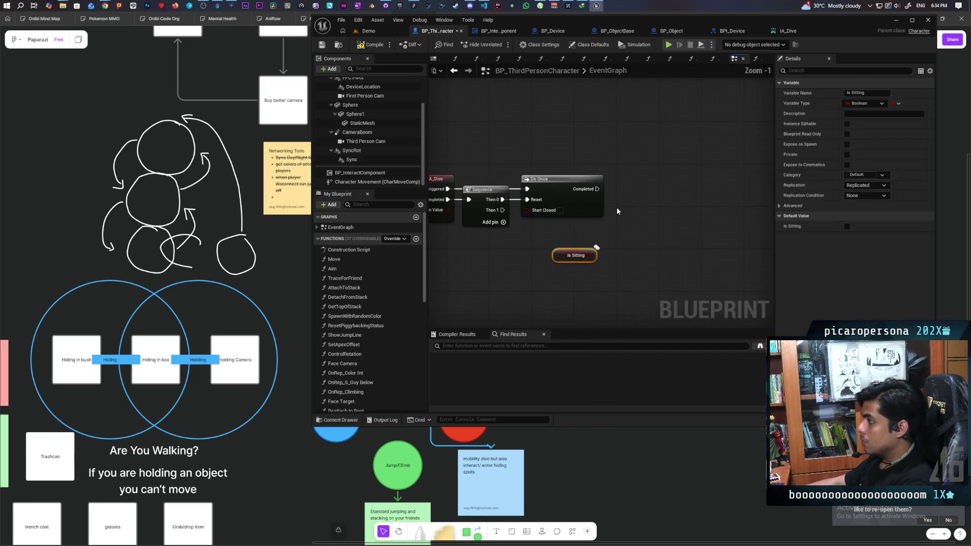
{"action": "left_click", "coordinate": [634, 188]}
{"action": "left_click_drag", "start_coordinate": [624, 216], "coordinate": [638, 213]}
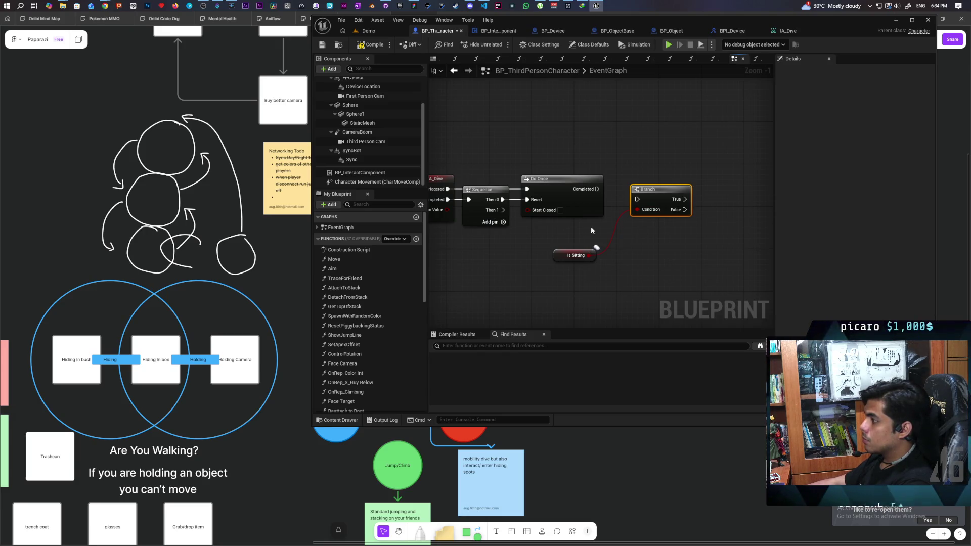
Arrange the Branch beside Do Once with Is Sitting below it, and save the blueprint.
{"action": "mouse_move", "coordinate": [565, 236]}
{"action": "left_mouse_down"}
{"action": "mouse_move", "coordinate": [548, 234]}
{"action": "mouse_move", "coordinate": [669, 191]}
{"action": "mouse_move", "coordinate": [608, 230]}
{"action": "mouse_move", "coordinate": [570, 225]}
{"action": "left_mouse_up"}
{"action": "left_click_drag", "start_coordinate": [621, 245], "coordinate": [535, 278]}
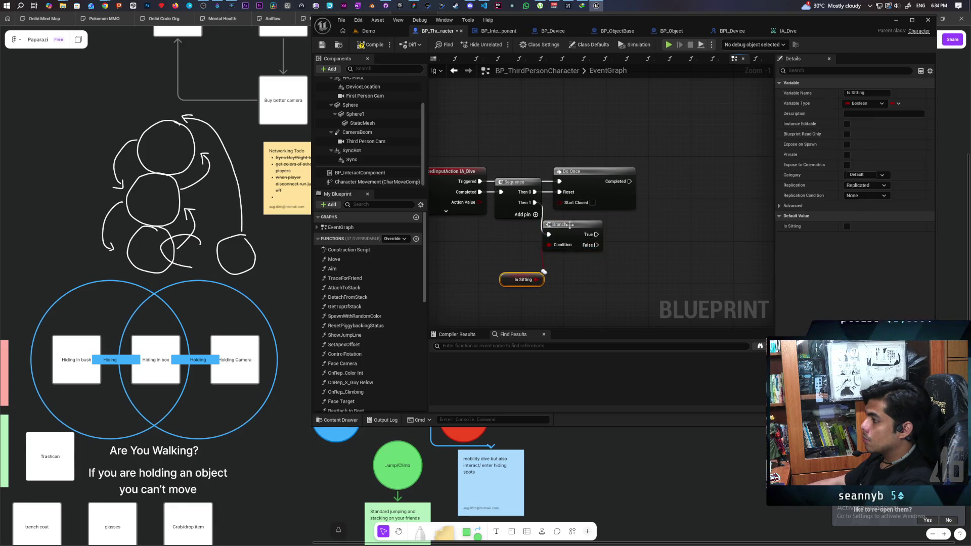
{"action": "left_click_drag", "start_coordinate": [572, 230], "coordinate": [588, 224]}
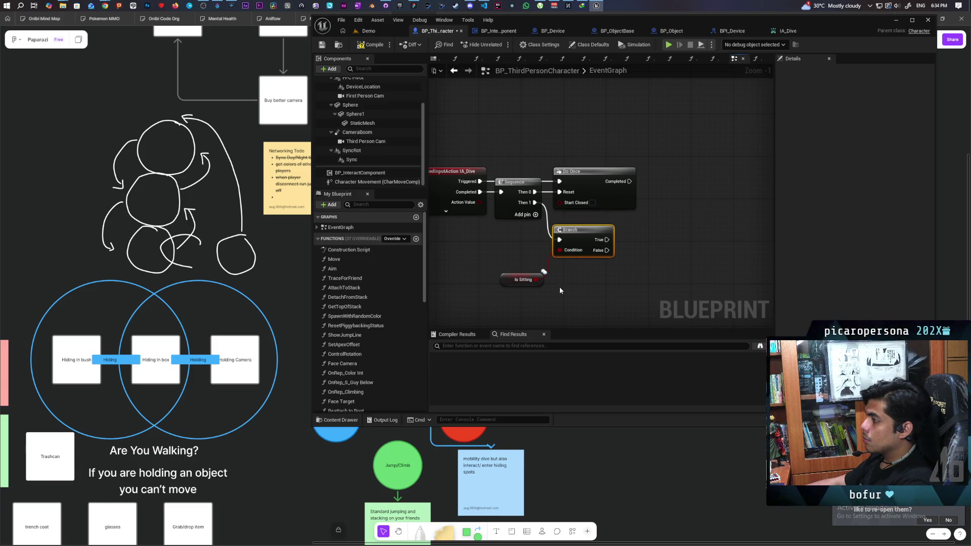
{"action": "left_click_drag", "start_coordinate": [509, 277], "coordinate": [509, 272]}
{"action": "left_click", "coordinate": [582, 238], "text": "shift"}
{"action": "key", "text": "ctrl+s"}
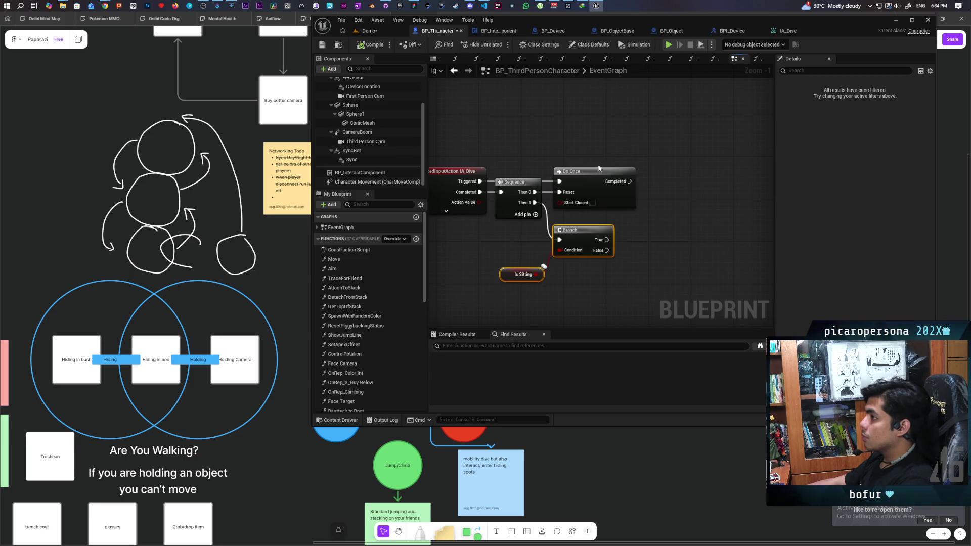
Add a Set Timer by Event after Do Once with Time 1.0, and save the character blueprint.
{"action": "left_click_drag", "start_coordinate": [662, 190], "coordinate": [659, 171]}
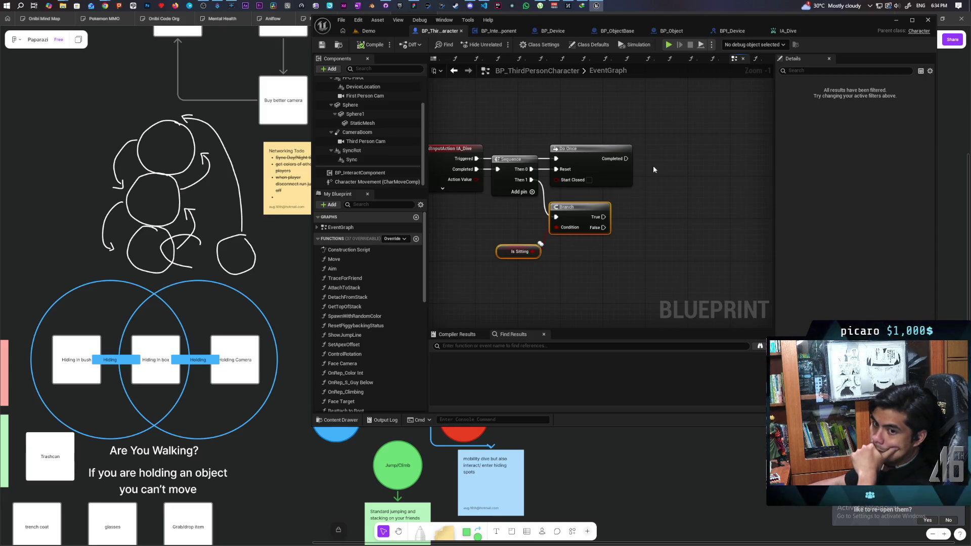
{"action": "left_click_drag", "start_coordinate": [653, 169], "coordinate": [653, 177]}
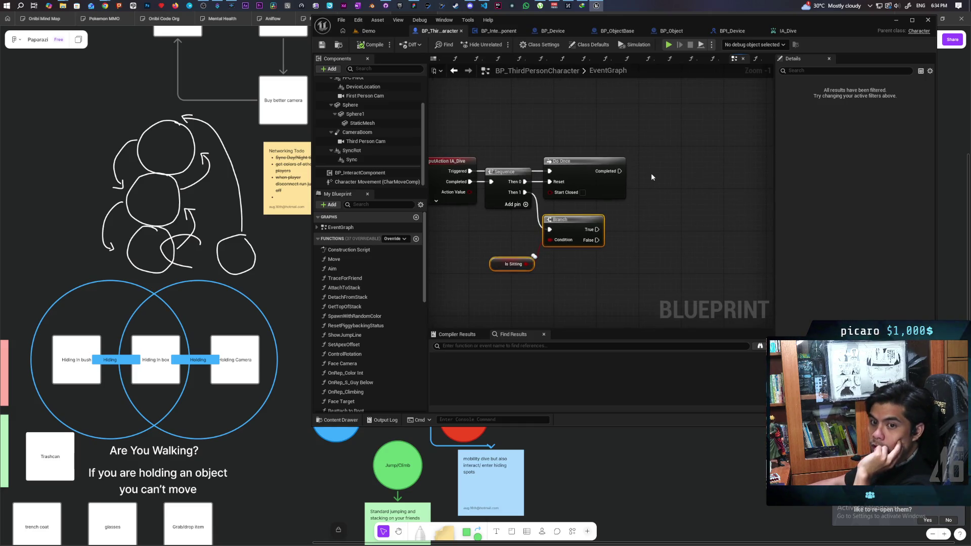
{"action": "mouse_move", "coordinate": [651, 175]}
{"action": "left_mouse_down"}
{"action": "mouse_move", "coordinate": [621, 185]}
{"action": "mouse_move", "coordinate": [616, 164]}
{"action": "left_mouse_up"}
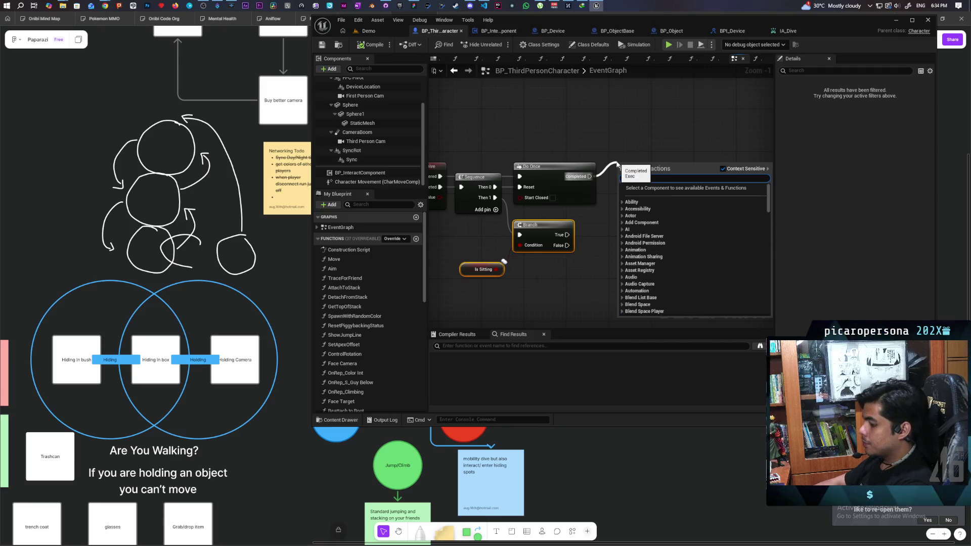
{"action": "type", "text": "set timer"}
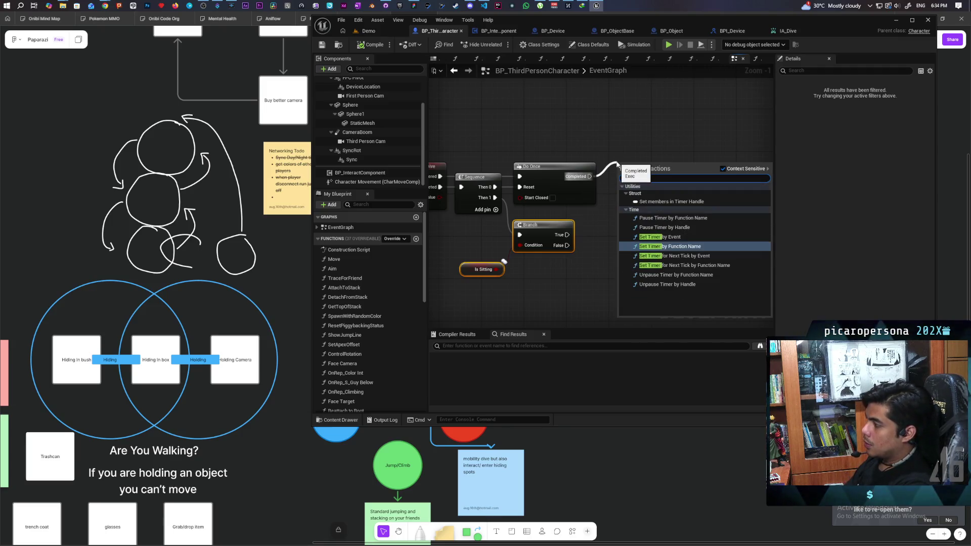
{"action": "left_click", "coordinate": [660, 236]}
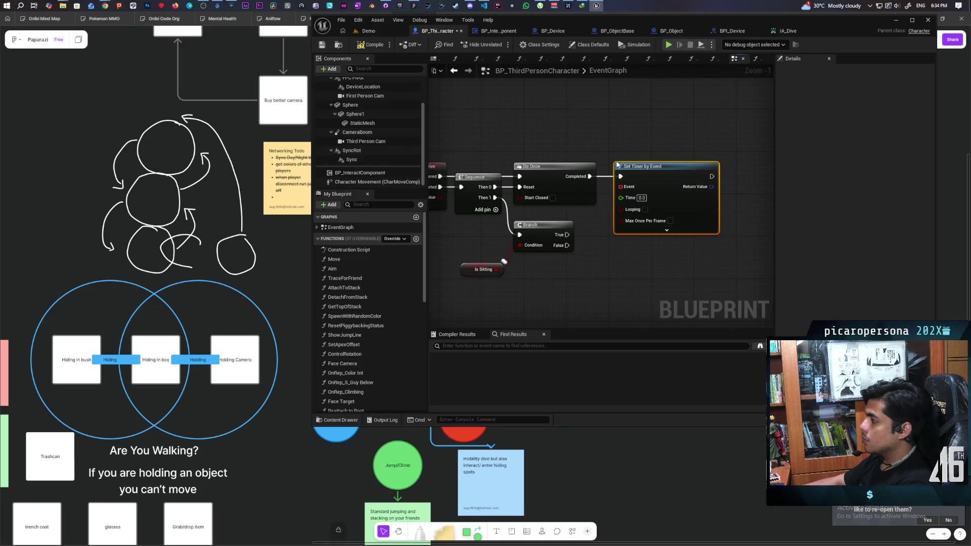
{"action": "left_click_drag", "start_coordinate": [598, 148], "coordinate": [645, 147]}
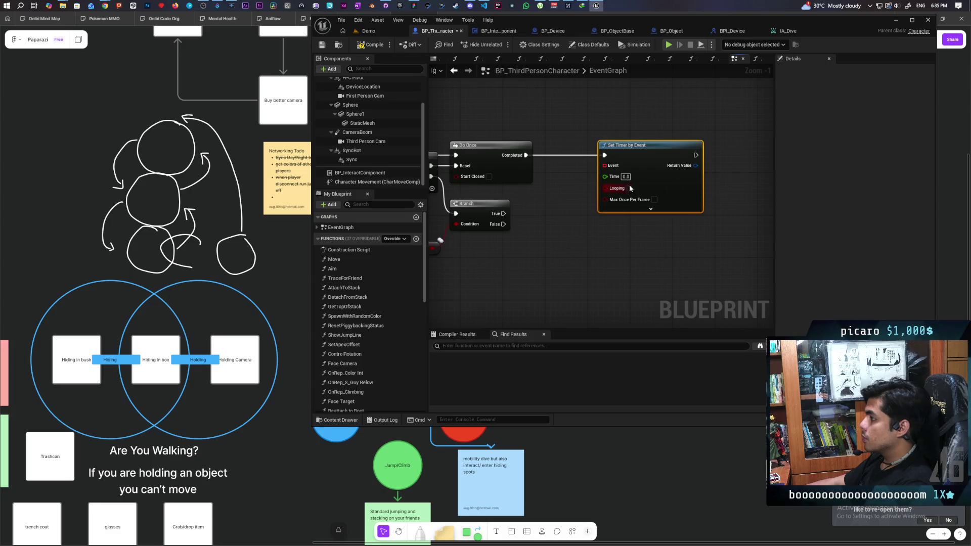
{"action": "type", "text": "1"}
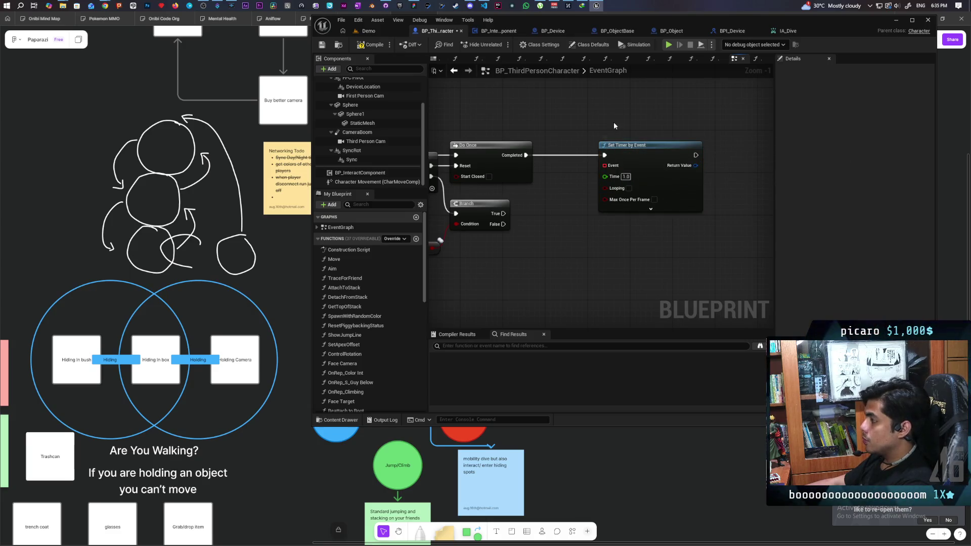
{"action": "left_click", "coordinate": [614, 122]}
{"action": "key", "text": "ctrl+s"}
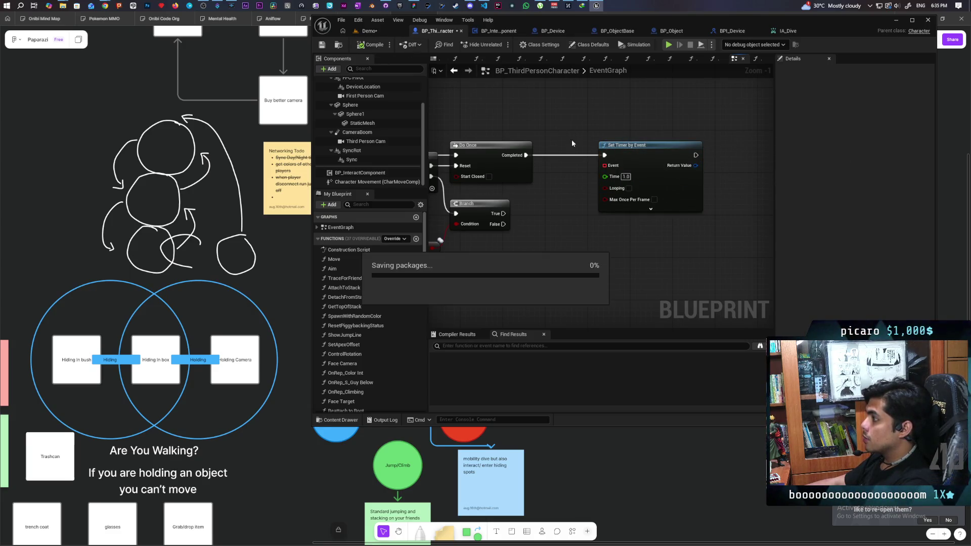
Create a custom event named Drop and bind it to the timer's Event input.
{"action": "left_click_drag", "start_coordinate": [604, 165], "coordinate": [574, 235]}
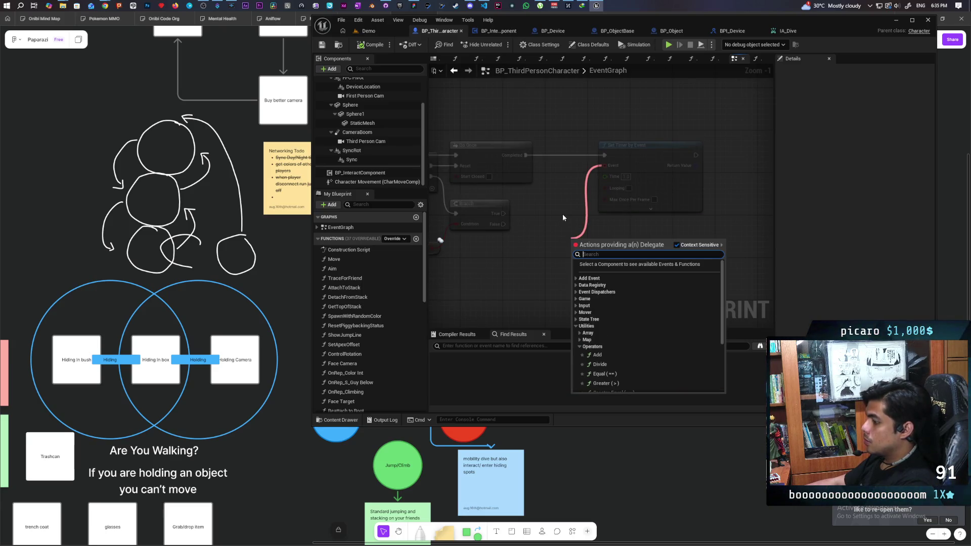
{"action": "type", "text": "custom"}
{"action": "key", "text": "Return"}
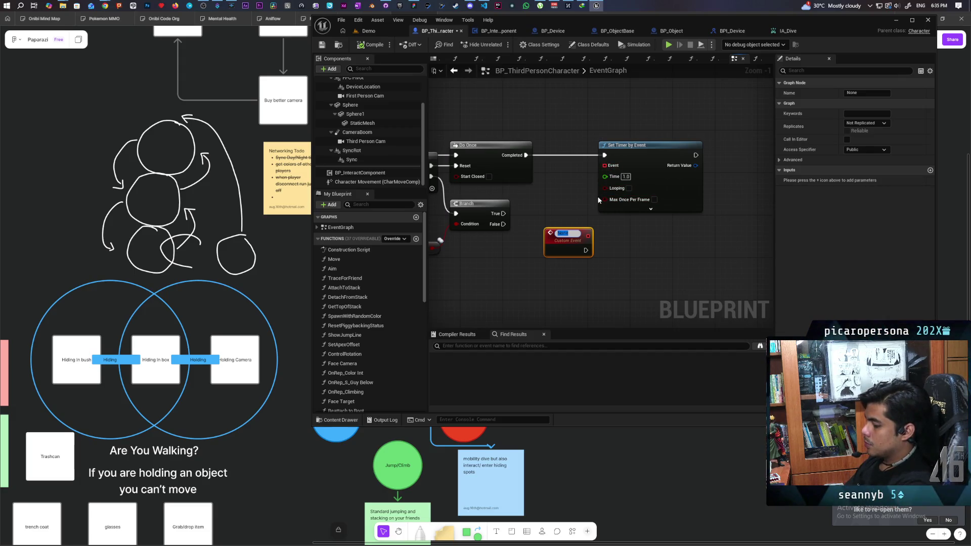
{"action": "type", "text": "Drop"}
{"action": "key", "text": "Return"}
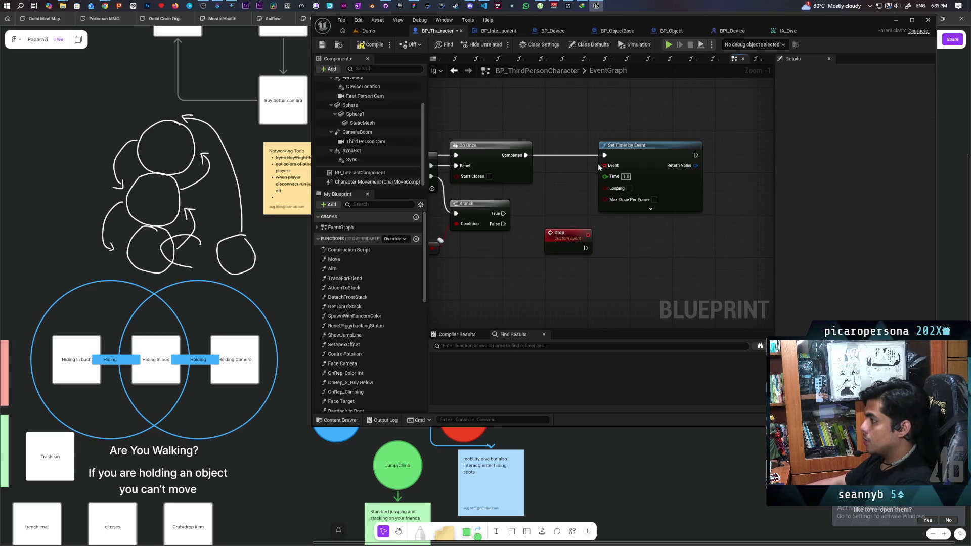
{"action": "mouse_move", "coordinate": [604, 166]}
{"action": "left_mouse_down"}
{"action": "mouse_move", "coordinate": [587, 235]}
{"action": "mouse_move", "coordinate": [549, 251]}
{"action": "mouse_move", "coordinate": [511, 315]}
{"action": "mouse_move", "coordinate": [574, 291]}
{"action": "mouse_move", "coordinate": [562, 295]}
{"action": "mouse_move", "coordinate": [579, 306]}
{"action": "left_mouse_up"}
Add a Then 2 output to the Sequence, wire it to the Branch and remove the stray reroute node.
{"action": "left_click", "coordinate": [509, 220]}
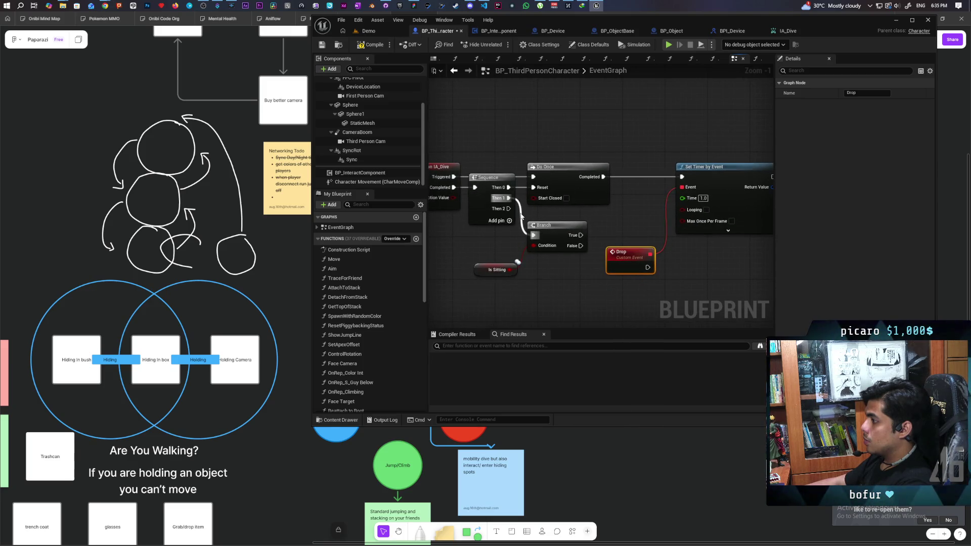
{"action": "left_click_drag", "start_coordinate": [508, 198], "coordinate": [521, 212]}
{"action": "mouse_move", "coordinate": [486, 177]}
{"action": "left_mouse_down"}
{"action": "mouse_move", "coordinate": [481, 140]}
{"action": "mouse_move", "coordinate": [491, 198]}
{"action": "left_mouse_up"}
{"action": "left_click", "coordinate": [517, 208]}
{"action": "key", "text": "Delete"}
Feed the timer's Return Value into a new Clear and Invalidate Timer by Handle node.
{"action": "left_click_drag", "start_coordinate": [685, 317], "coordinate": [556, 317]}
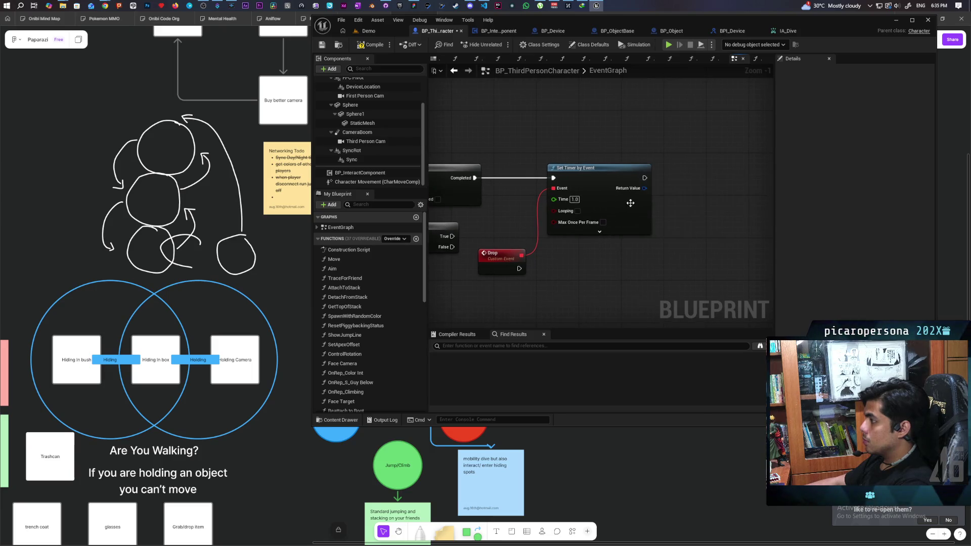
{"action": "left_click_drag", "start_coordinate": [644, 188], "coordinate": [686, 174]}
{"action": "type", "text": "clear"}
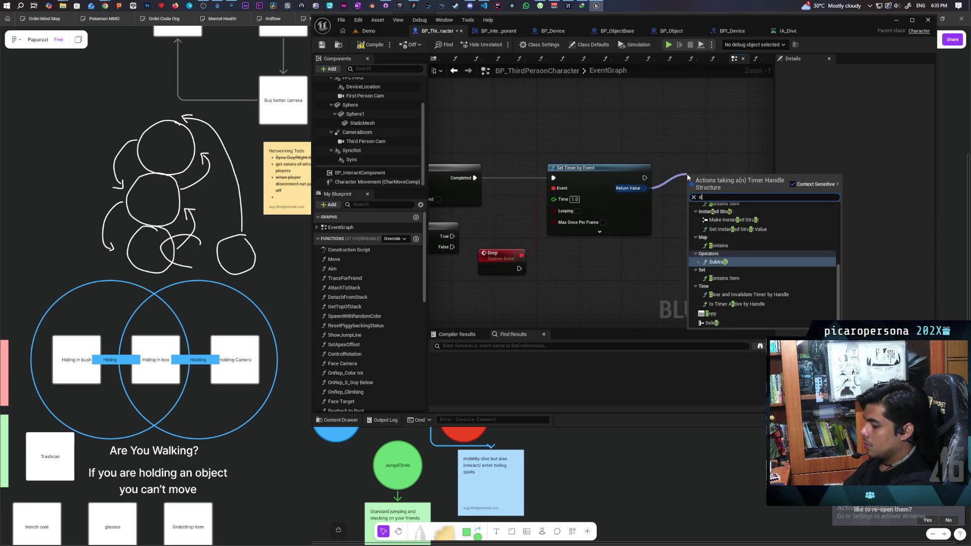
{"action": "key", "text": "Return"}
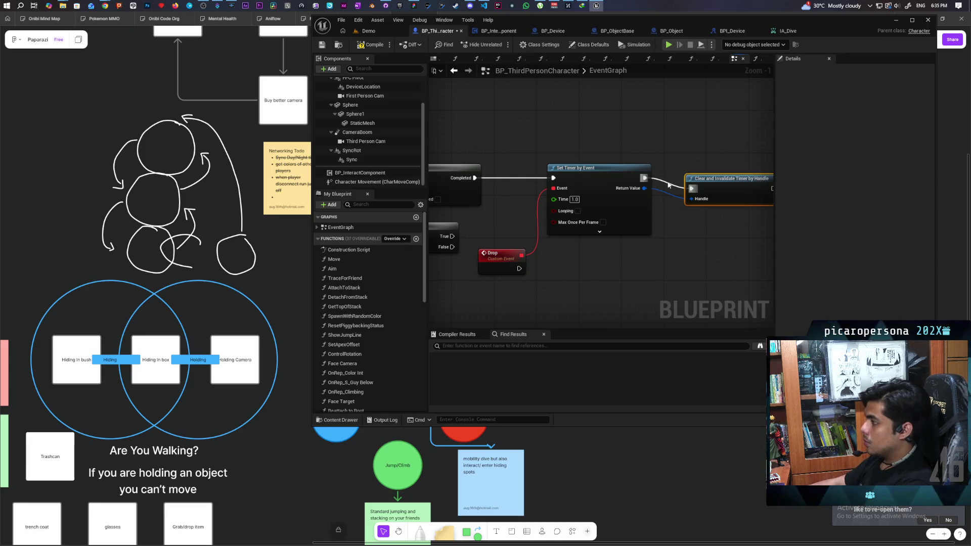
{"action": "left_click", "coordinate": [652, 161]}
{"action": "scroll", "coordinate": [663, 162], "scroll_direction": "down", "scroll_amount": 4}
{"action": "scroll", "coordinate": [607, 173], "scroll_direction": "up", "scroll_amount": 3}
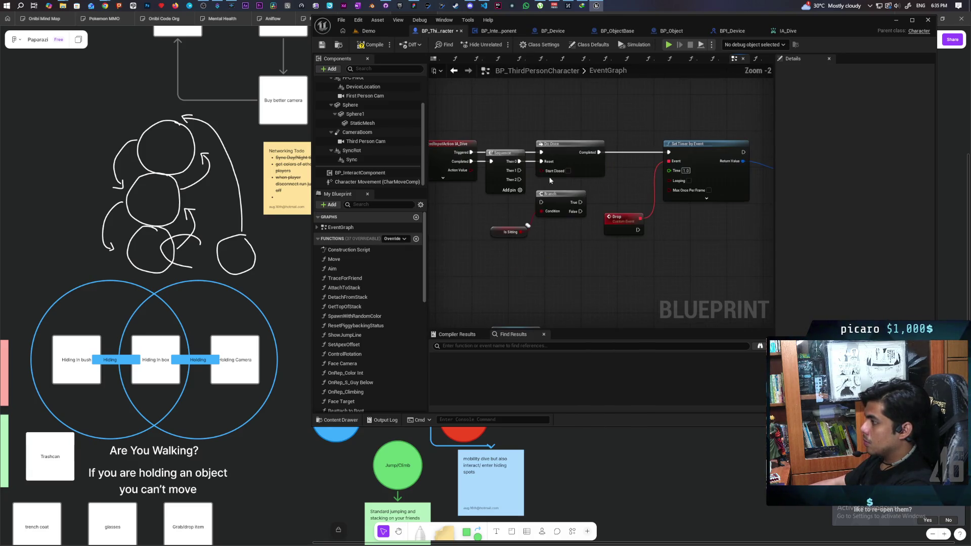
{"action": "left_click_drag", "start_coordinate": [754, 183], "coordinate": [604, 182]}
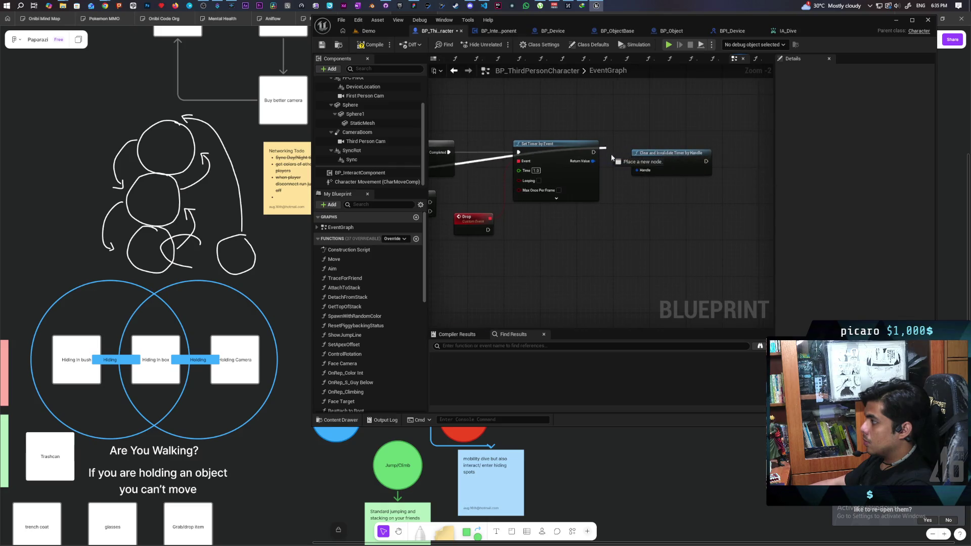
{"action": "left_click", "coordinate": [650, 158]}
{"action": "left_click_drag", "start_coordinate": [651, 161], "coordinate": [647, 174]}
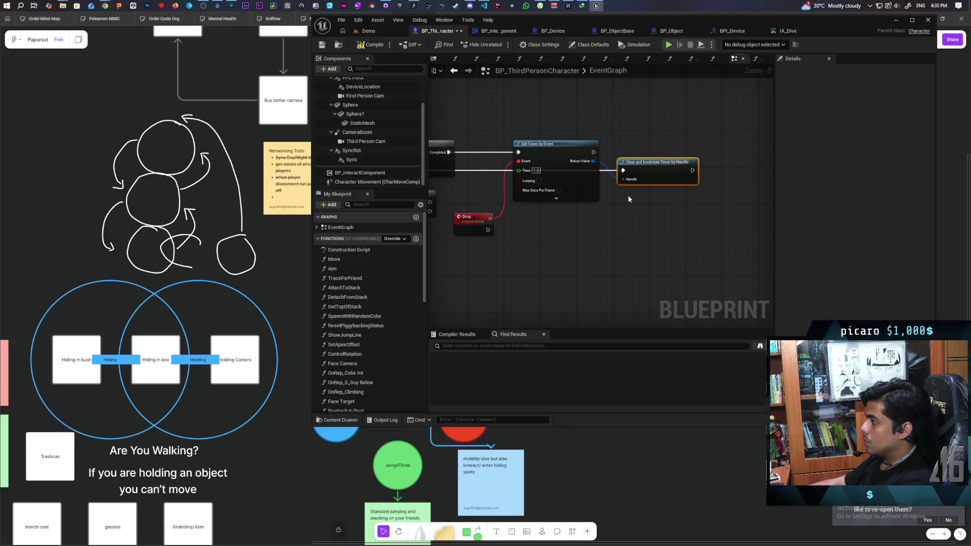
Reconnect the Sequence's Then 2 output to the Branch input.
{"action": "scroll", "coordinate": [636, 204], "scroll_direction": "down", "scroll_amount": 2}
{"action": "scroll", "coordinate": [629, 201], "scroll_direction": "up", "scroll_amount": 1}
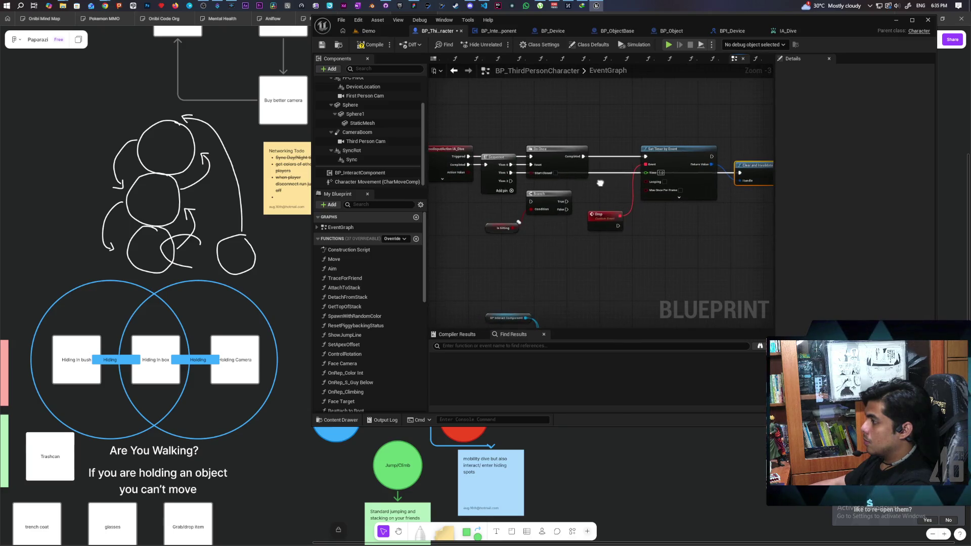
{"action": "scroll", "coordinate": [600, 183], "scroll_direction": "up", "scroll_amount": 1}
{"action": "left_click_drag", "start_coordinate": [504, 180], "coordinate": [525, 203]}
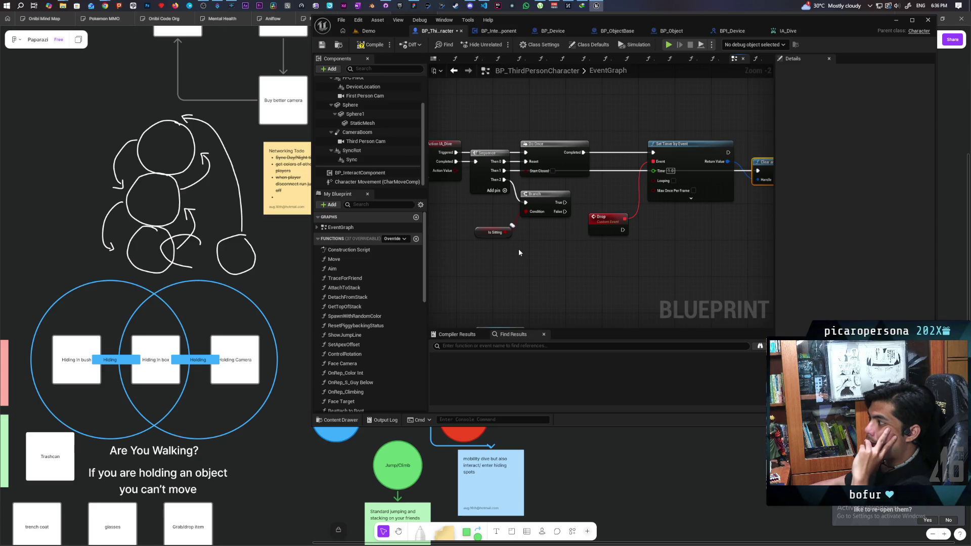
{"action": "mouse_move", "coordinate": [564, 245]}
{"action": "left_mouse_down"}
{"action": "mouse_move", "coordinate": [498, 261]}
{"action": "mouse_move", "coordinate": [581, 245]}
{"action": "mouse_move", "coordinate": [573, 264]}
{"action": "left_mouse_up"}
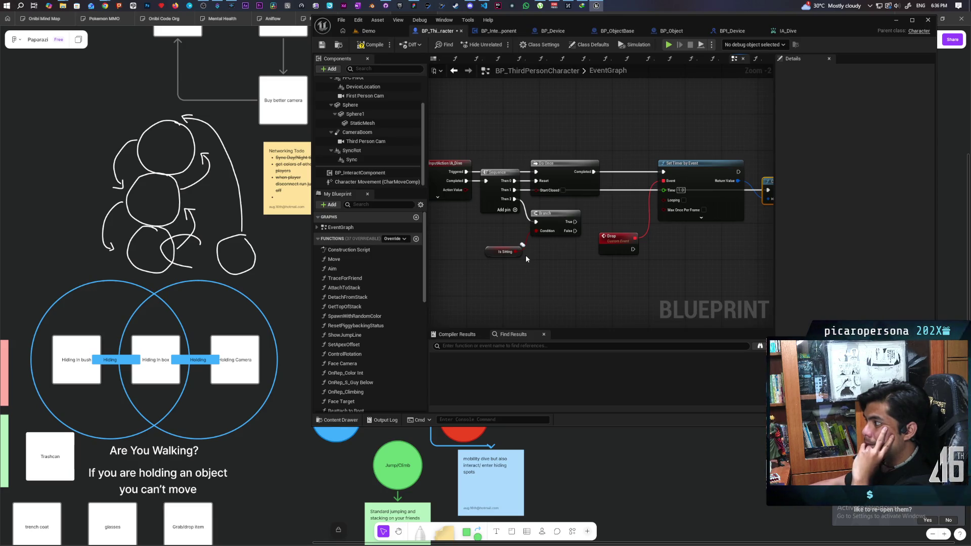
{"action": "mouse_move", "coordinate": [526, 256]}
{"action": "left_mouse_down"}
{"action": "mouse_move", "coordinate": [532, 269]}
{"action": "mouse_move", "coordinate": [445, 268]}
{"action": "mouse_move", "coordinate": [554, 255]}
{"action": "left_mouse_up"}
{"action": "scroll", "coordinate": [554, 255], "scroll_direction": "down", "scroll_amount": 2}
{"action": "scroll", "coordinate": [554, 257], "scroll_direction": "up", "scroll_amount": 1}
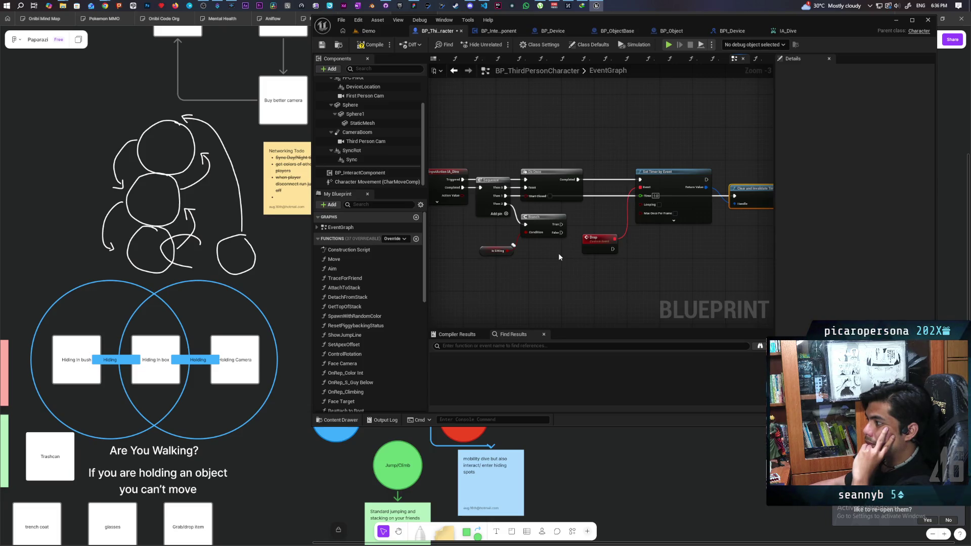
{"action": "mouse_move", "coordinate": [552, 255]}
{"action": "left_mouse_down"}
{"action": "mouse_move", "coordinate": [582, 231]}
{"action": "mouse_move", "coordinate": [535, 246]}
{"action": "mouse_move", "coordinate": [569, 268]}
{"action": "left_mouse_up"}
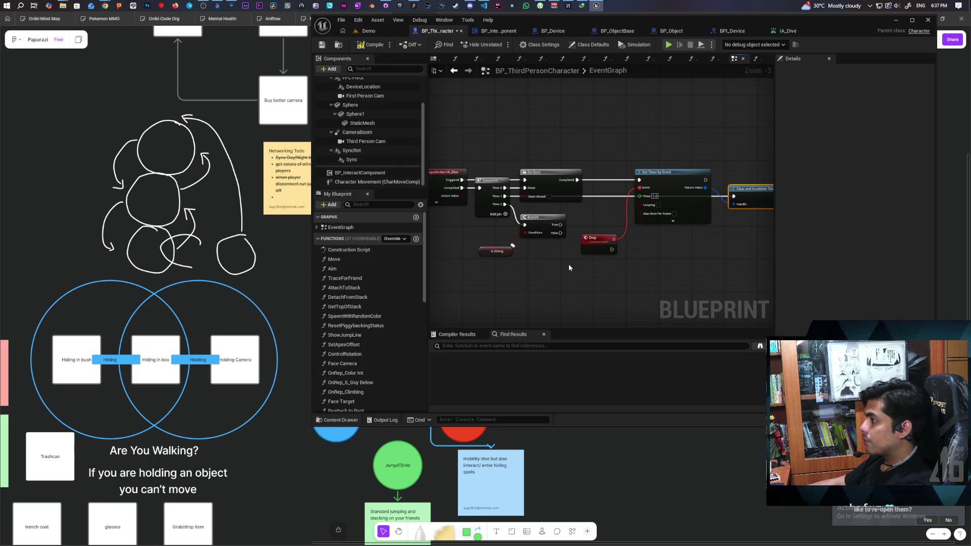
Paste a second Do Once node and move the Branch and Is Sitting nodes down.
{"action": "key", "text": "ctrl+v"}
{"action": "scroll", "coordinate": [559, 256], "scroll_direction": "up", "scroll_amount": 1}
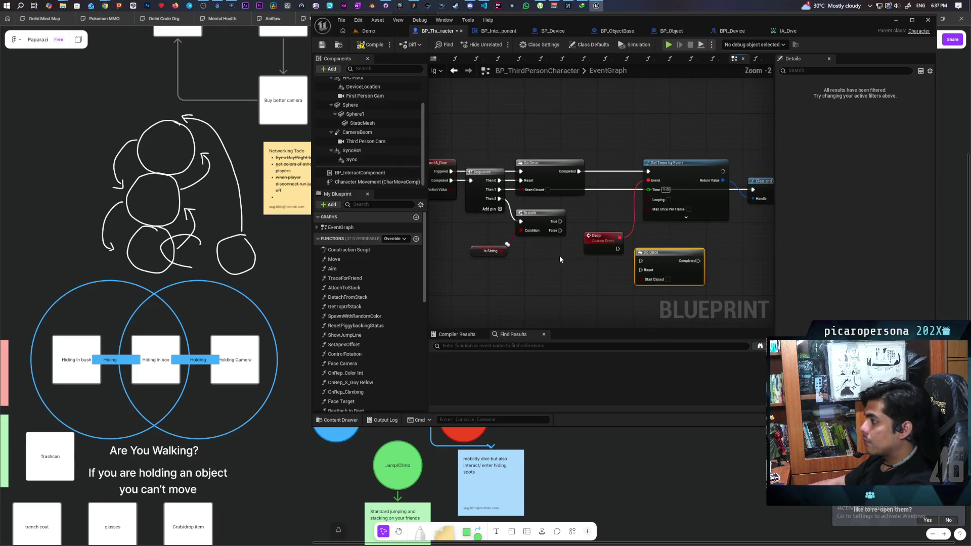
{"action": "left_click_drag", "start_coordinate": [498, 223], "coordinate": [573, 270]}
{"action": "left_click_drag", "start_coordinate": [664, 260], "coordinate": [688, 255]}
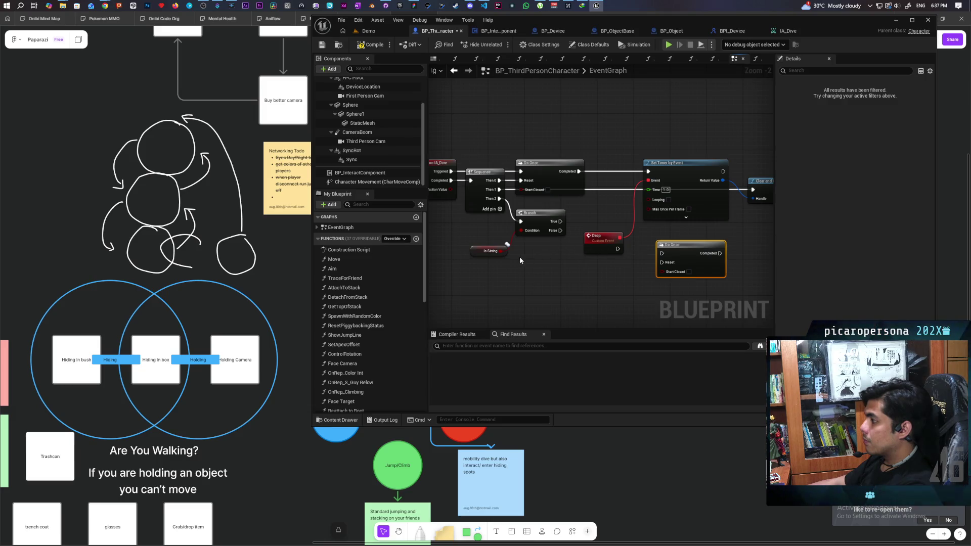
{"action": "left_click_drag", "start_coordinate": [489, 229], "coordinate": [528, 252]}
{"action": "left_click_drag", "start_coordinate": [532, 218], "coordinate": [531, 236]}
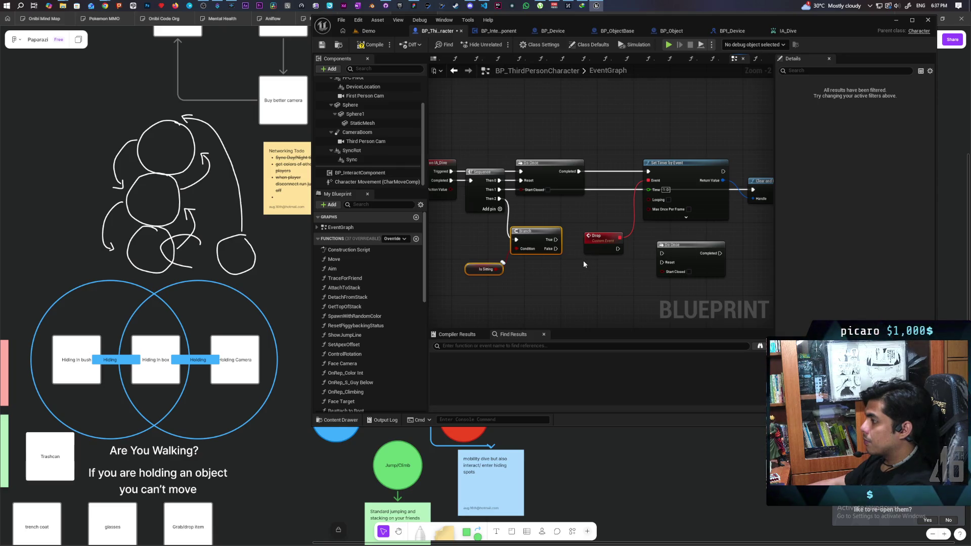
Place the Drop event and the new Do Once beside the Branch, then select all dive nodes.
{"action": "mouse_move", "coordinate": [603, 236]}
{"action": "left_mouse_down"}
{"action": "mouse_move", "coordinate": [538, 195]}
{"action": "mouse_move", "coordinate": [541, 206]}
{"action": "left_mouse_up"}
{"action": "mouse_move", "coordinate": [688, 258]}
{"action": "left_mouse_down"}
{"action": "mouse_move", "coordinate": [610, 247]}
{"action": "mouse_move", "coordinate": [656, 250]}
{"action": "left_mouse_up"}
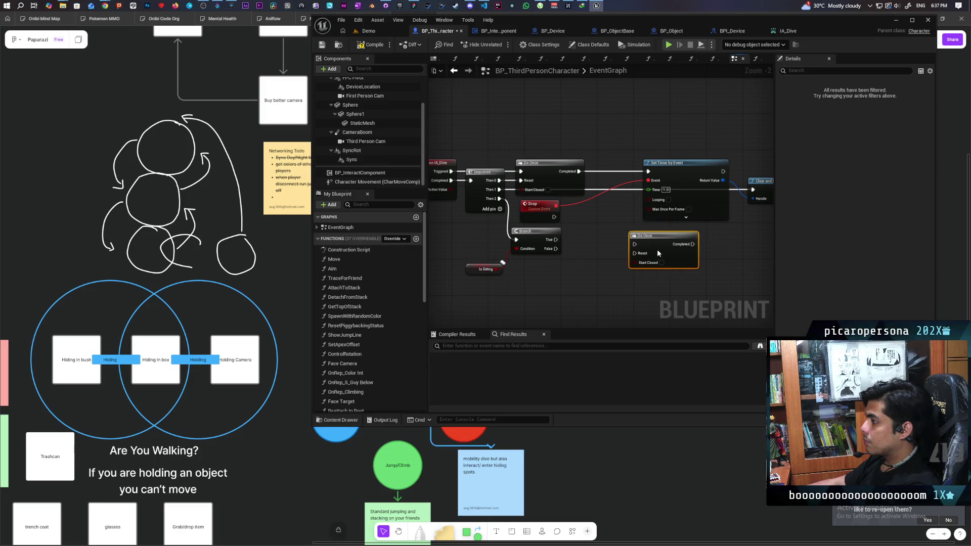
{"action": "scroll", "coordinate": [587, 248], "scroll_direction": "up", "scroll_amount": 1}
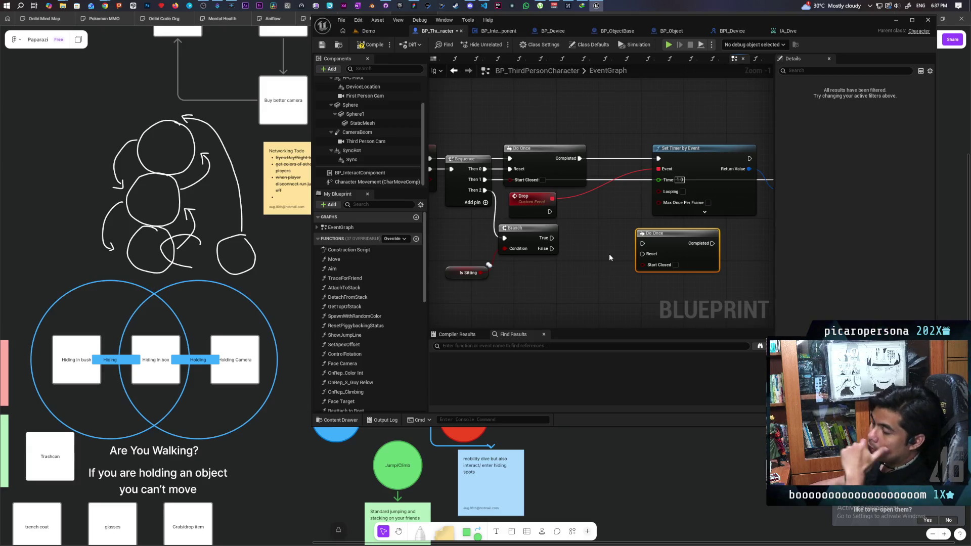
{"action": "scroll", "coordinate": [590, 239], "scroll_direction": "down", "scroll_amount": 3}
{"action": "left_click_drag", "start_coordinate": [451, 167], "coordinate": [733, 263]}
Wrap the dive logic nodes in a comment titled 'Dive/ Hold to drop'.
{"action": "left_click_drag", "start_coordinate": [663, 212], "coordinate": [657, 129]}
{"action": "left_click", "coordinate": [574, 203]}
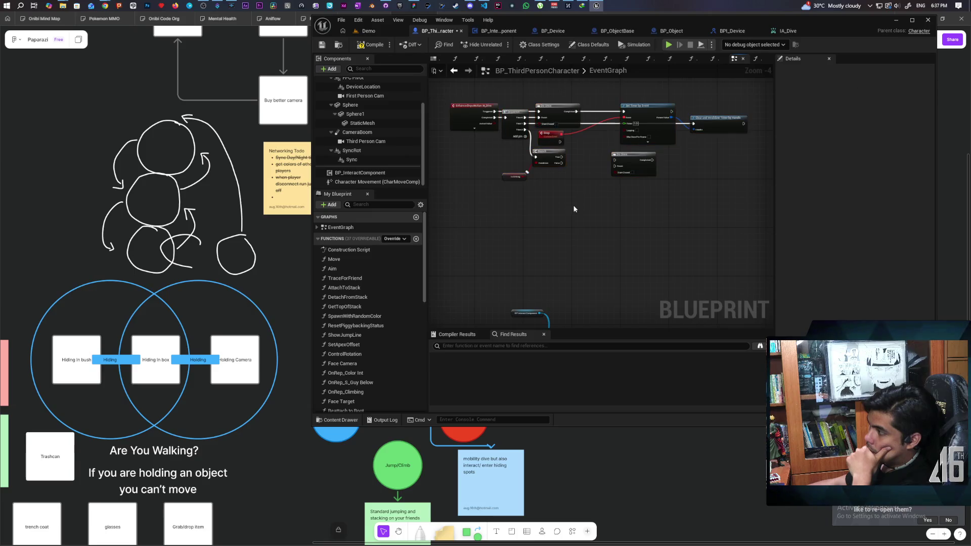
{"action": "left_click_drag", "start_coordinate": [574, 203], "coordinate": [569, 252]}
{"action": "mouse_move", "coordinate": [484, 135]}
{"action": "left_mouse_down"}
{"action": "mouse_move", "coordinate": [556, 202]}
{"action": "mouse_move", "coordinate": [739, 243]}
{"action": "left_mouse_up"}
{"action": "key", "text": "c"}
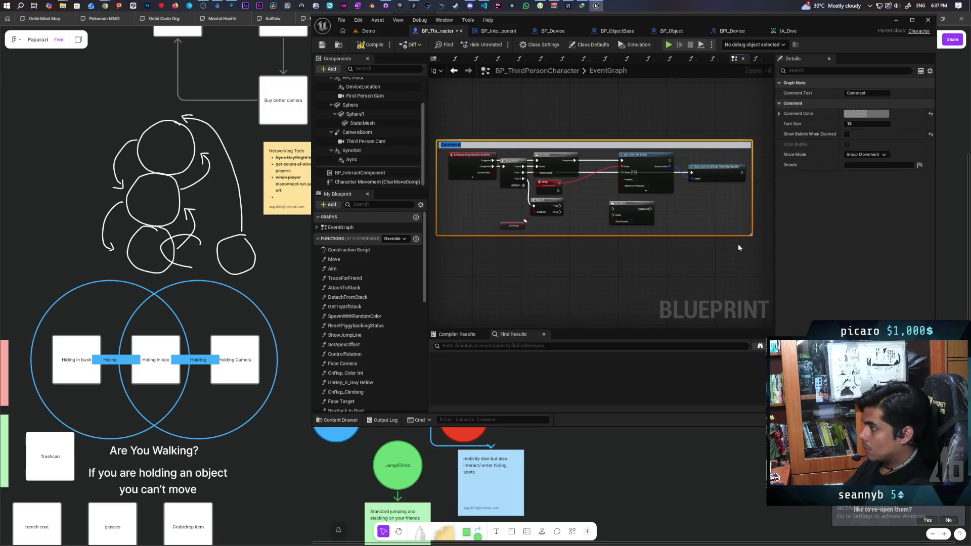
{"action": "key", "text": "BackSpace"}
{"action": "key", "text": "BackSpace"}
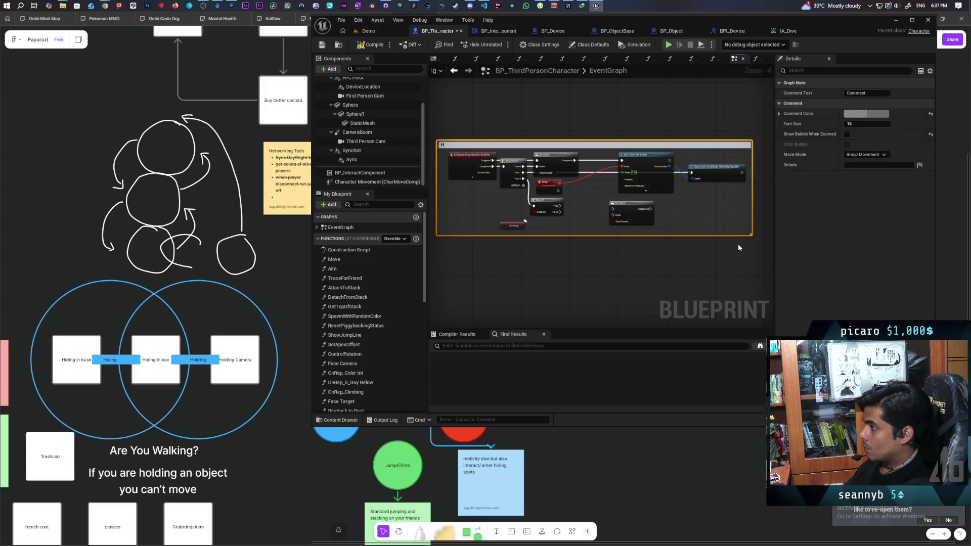
{"action": "type", "text": "Dive/"}
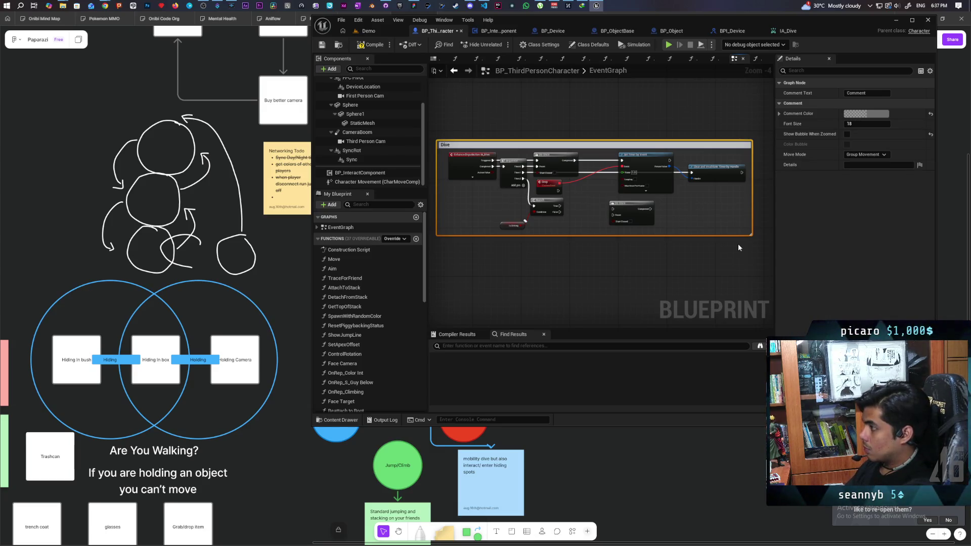
{"action": "type", "text": " H"}
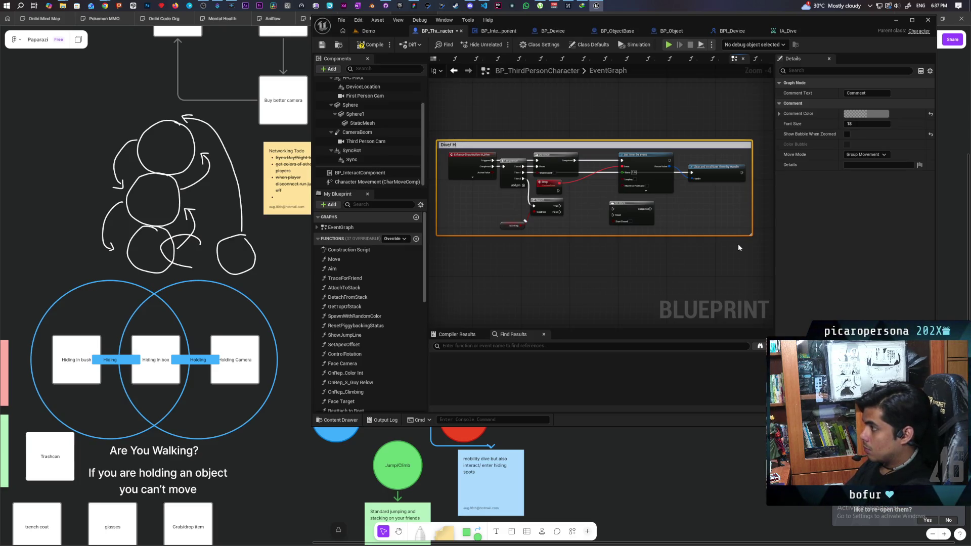
{"action": "type", "text": "old to drop"}
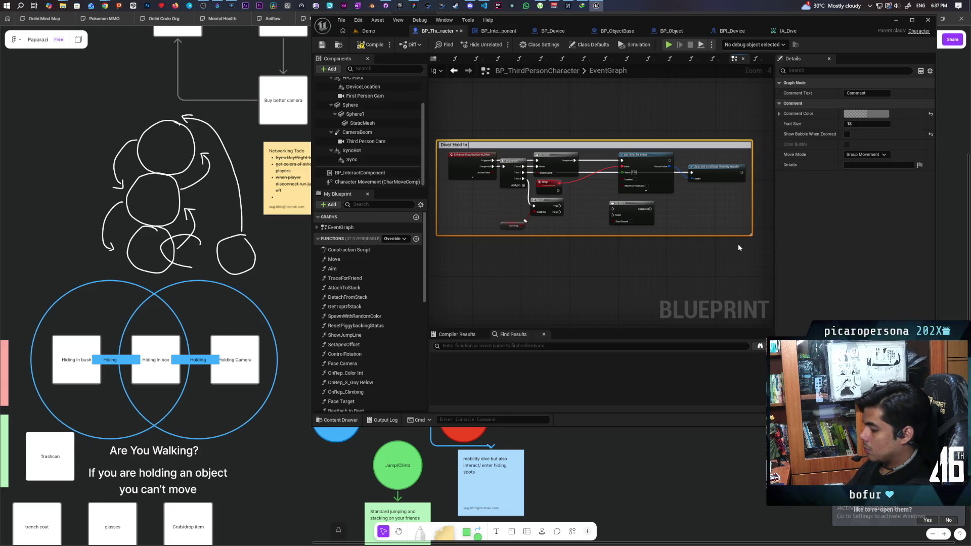
{"action": "left_click", "coordinate": [728, 246]}
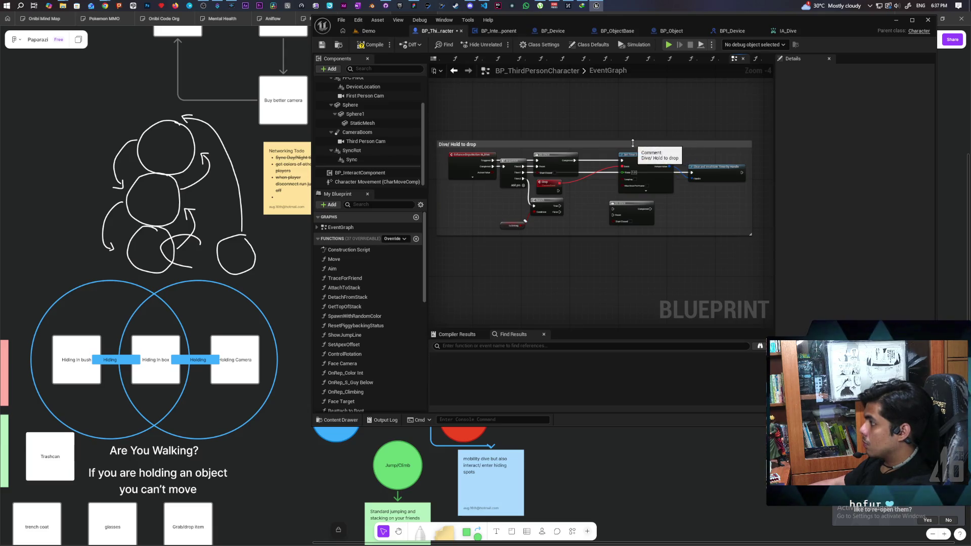
Enable Show Bubble When Zoomed and Color Bubble on the comment, then save the blueprint.
{"action": "left_click", "coordinate": [631, 147]}
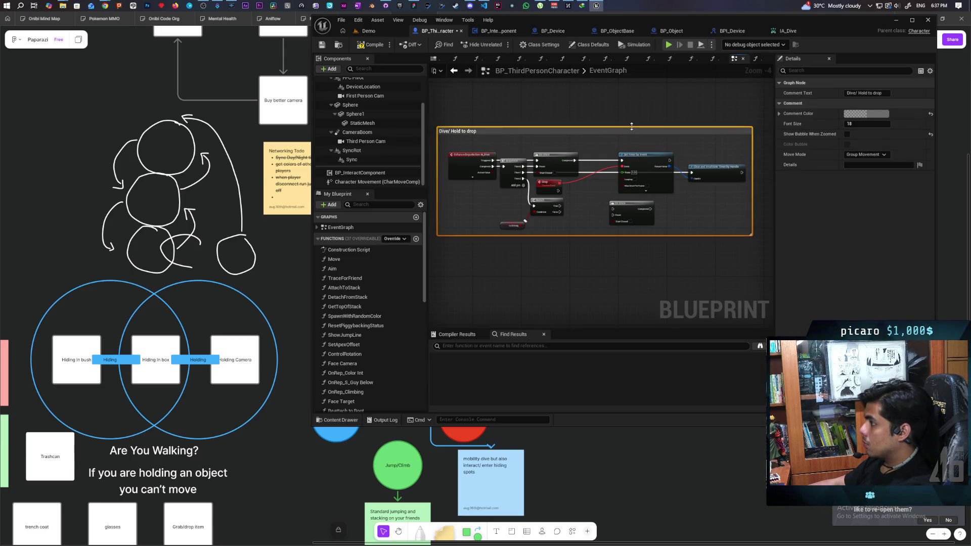
{"action": "left_click", "coordinate": [847, 134]}
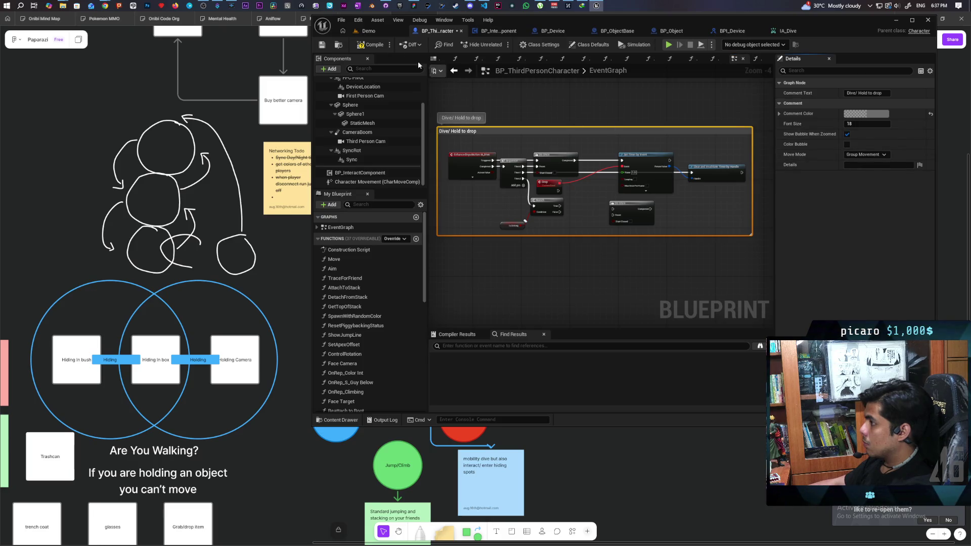
{"action": "key", "text": "ctrl+s"}
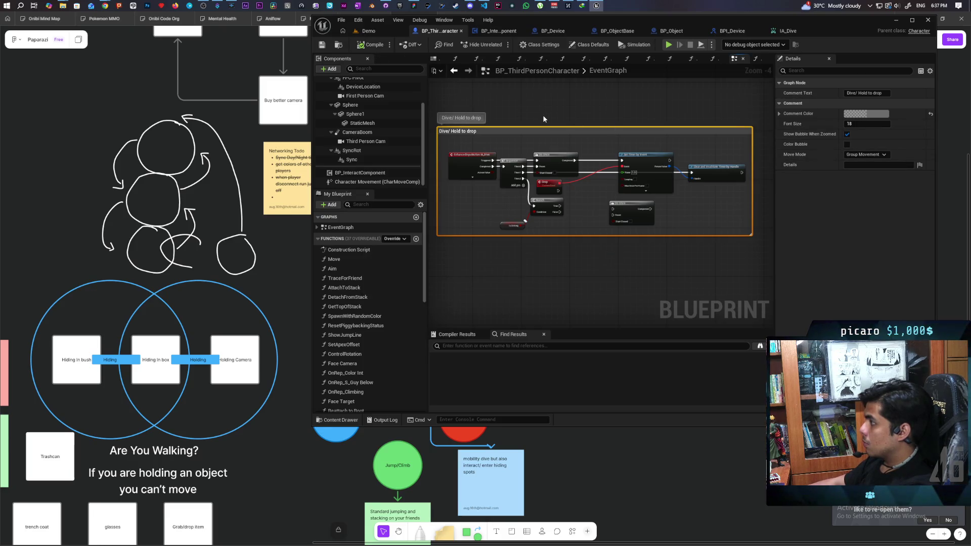
{"action": "left_click", "coordinate": [847, 144]}
{"action": "key", "text": "ctrl+s"}
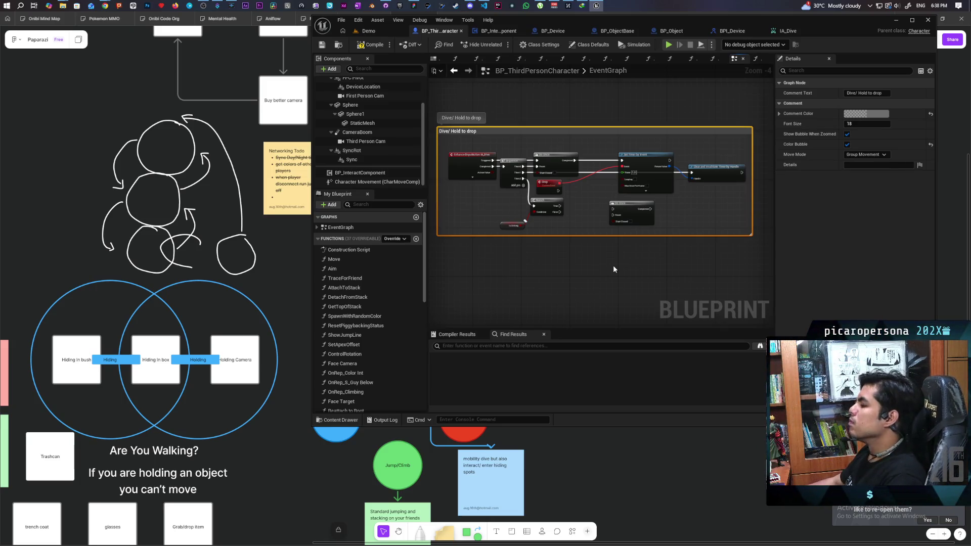
Wire the Branch False output to the lower Do Once and add a Then 3 pin to the Sequence.
{"action": "scroll", "coordinate": [571, 221], "scroll_direction": "up", "scroll_amount": 1}
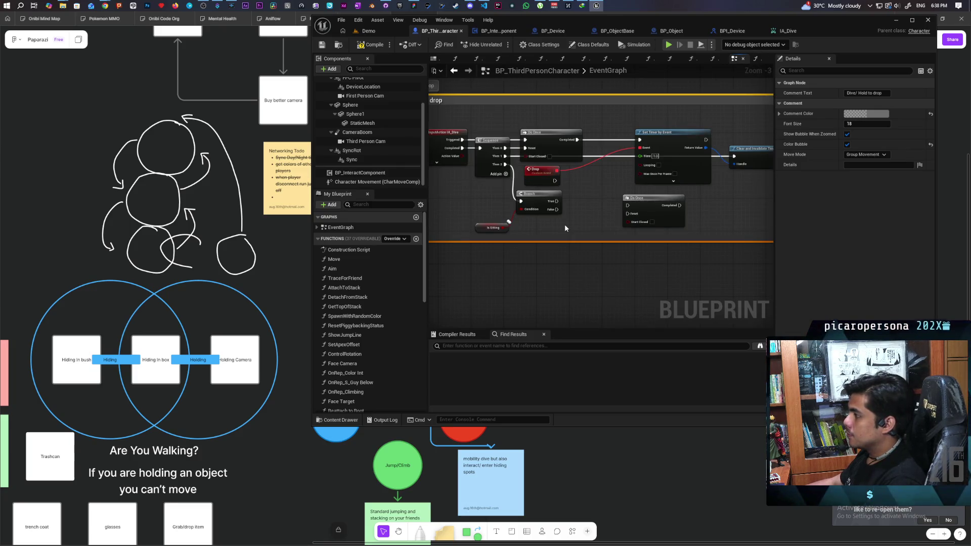
{"action": "mouse_move", "coordinate": [565, 227]}
{"action": "left_mouse_down"}
{"action": "mouse_move", "coordinate": [564, 253]}
{"action": "mouse_move", "coordinate": [588, 249]}
{"action": "left_mouse_up"}
{"action": "scroll", "coordinate": [516, 233], "scroll_direction": "up", "scroll_amount": 2}
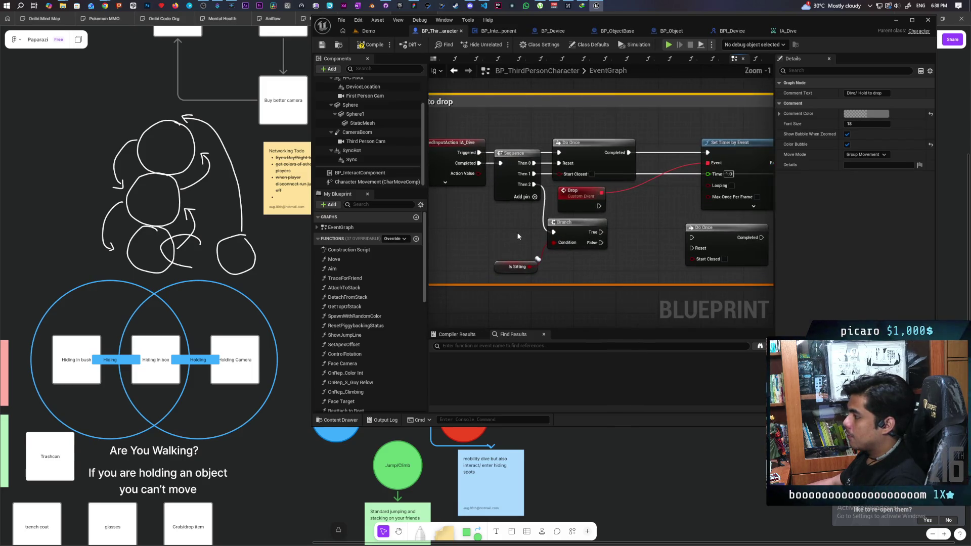
{"action": "mouse_move", "coordinate": [468, 175]}
{"action": "left_mouse_down"}
{"action": "mouse_move", "coordinate": [484, 207]}
{"action": "mouse_move", "coordinate": [500, 191]}
{"action": "mouse_move", "coordinate": [487, 190]}
{"action": "left_mouse_up"}
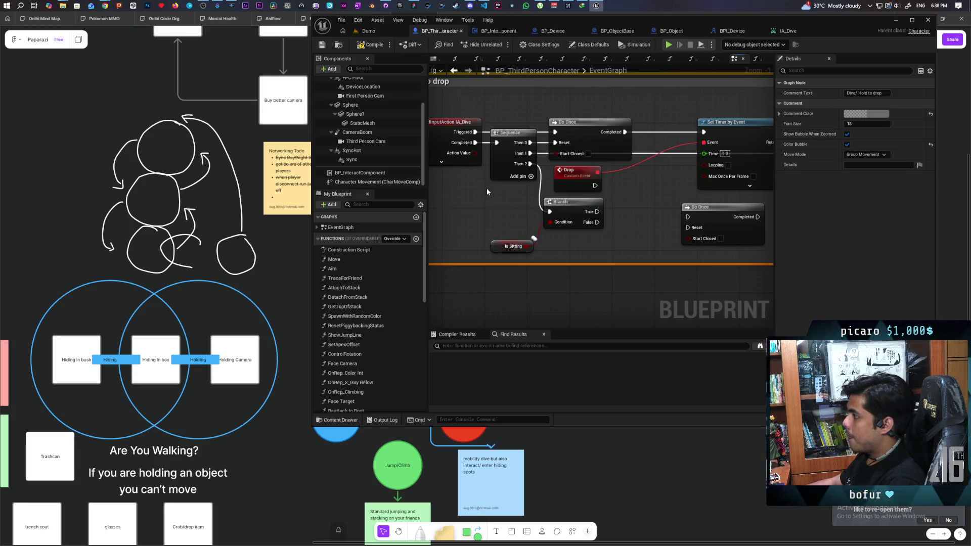
{"action": "left_click_drag", "start_coordinate": [487, 192], "coordinate": [475, 174]}
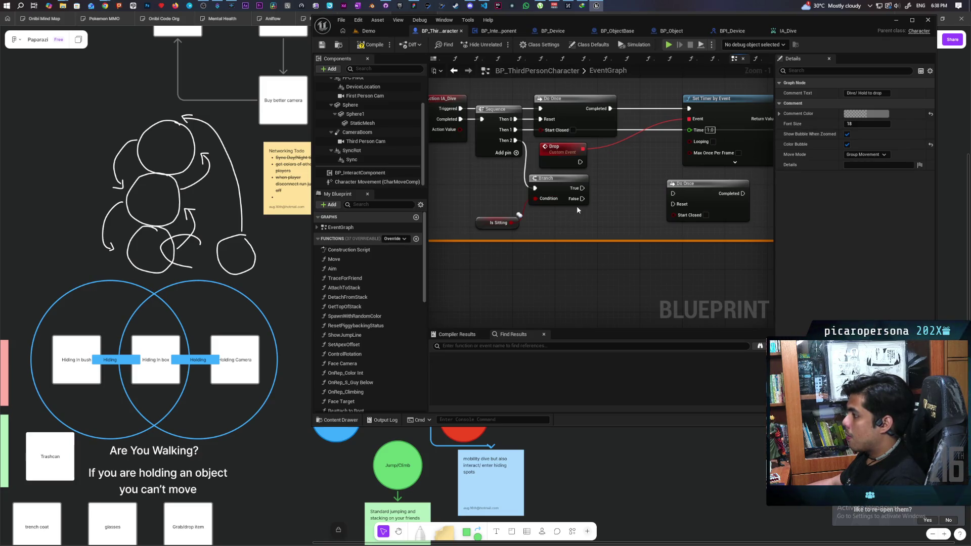
{"action": "mouse_move", "coordinate": [581, 199]}
{"action": "left_mouse_down"}
{"action": "mouse_move", "coordinate": [680, 192]}
{"action": "mouse_move", "coordinate": [656, 195]}
{"action": "left_mouse_up"}
{"action": "left_click", "coordinate": [516, 153]}
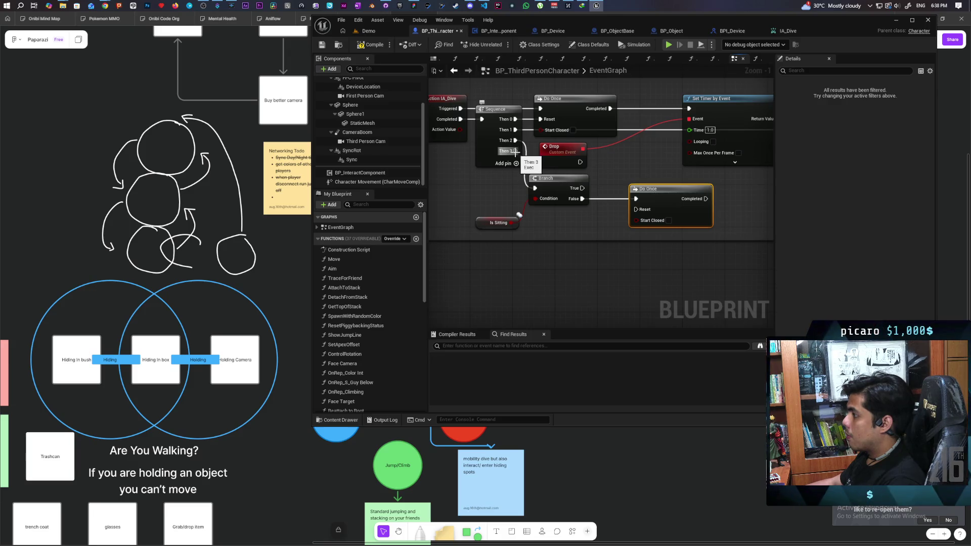
Add a 0.2-second Delay on Sequence Then 3 whose Completed resets the lower Do Once.
{"action": "left_click", "coordinate": [481, 193]}
{"action": "left_click_drag", "start_coordinate": [484, 195], "coordinate": [449, 184]}
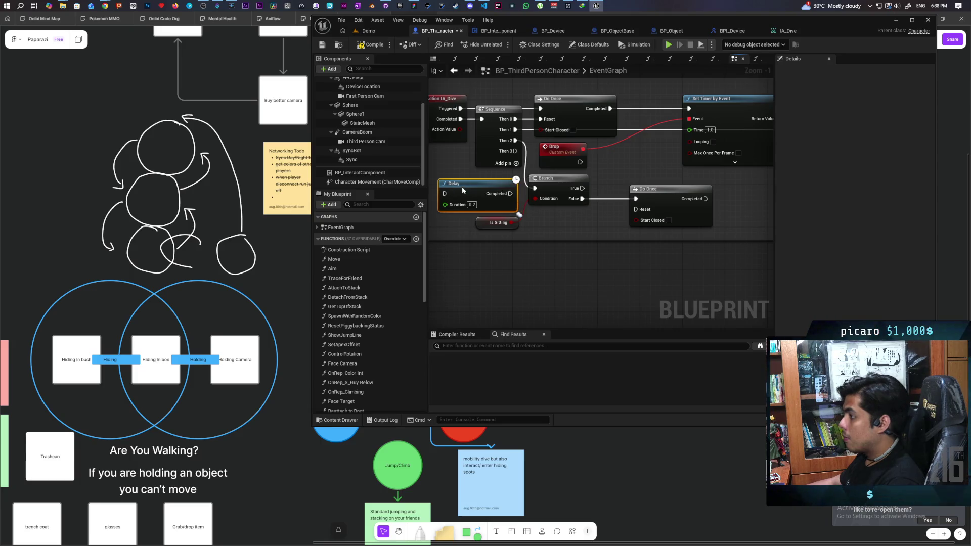
{"action": "left_click_drag", "start_coordinate": [515, 151], "coordinate": [445, 193]}
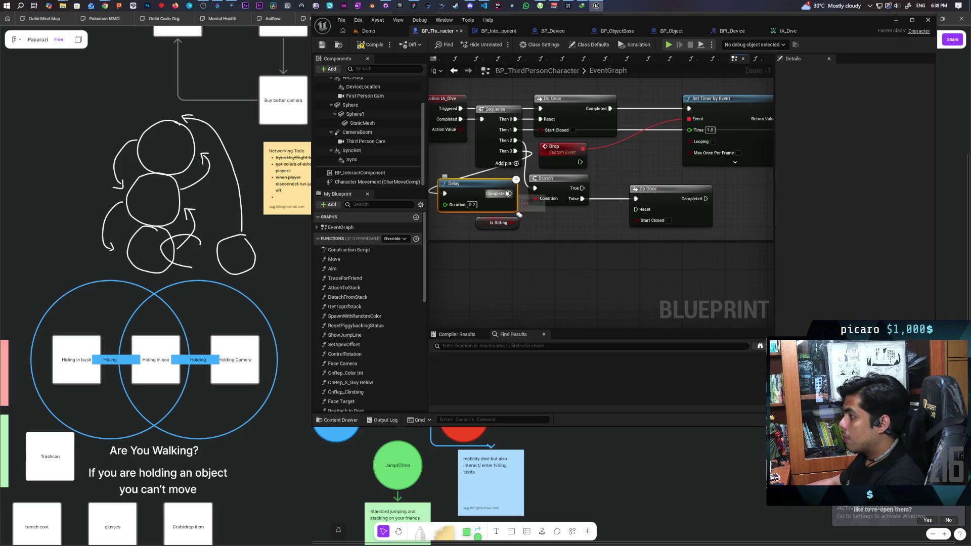
{"action": "left_click_drag", "start_coordinate": [506, 193], "coordinate": [636, 209]}
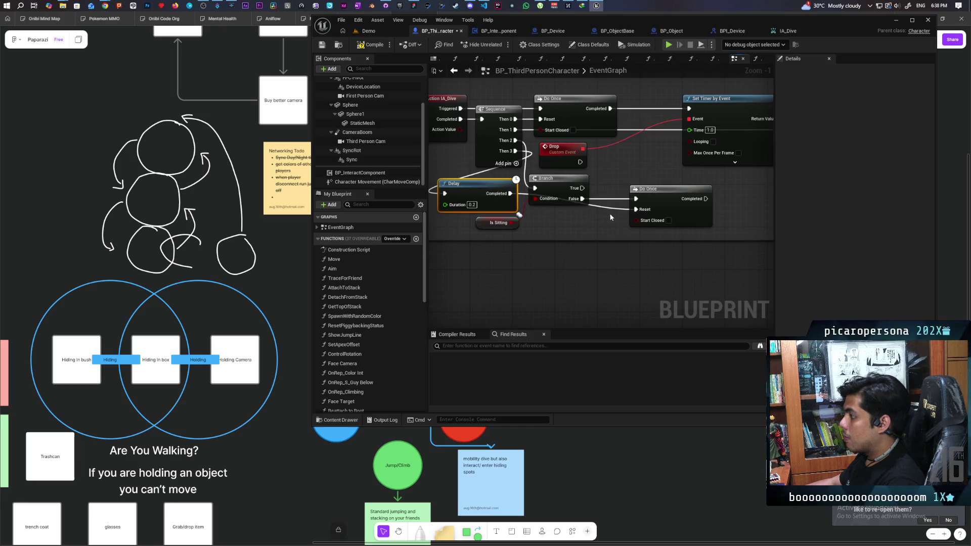
{"action": "mouse_move", "coordinate": [455, 187]}
{"action": "left_mouse_down"}
{"action": "mouse_move", "coordinate": [551, 217]}
{"action": "mouse_move", "coordinate": [446, 207]}
{"action": "left_mouse_up"}
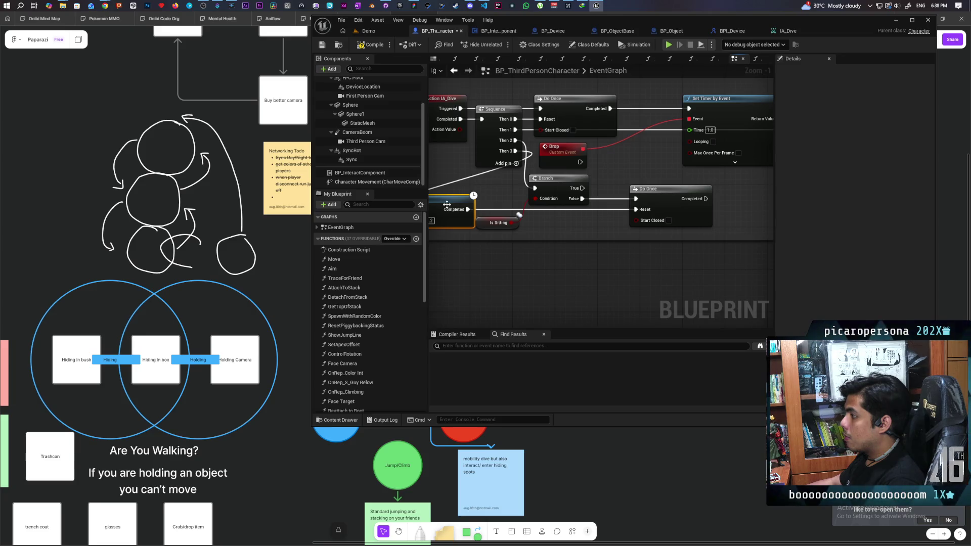
{"action": "scroll", "coordinate": [507, 183], "scroll_direction": "down", "scroll_amount": 1}
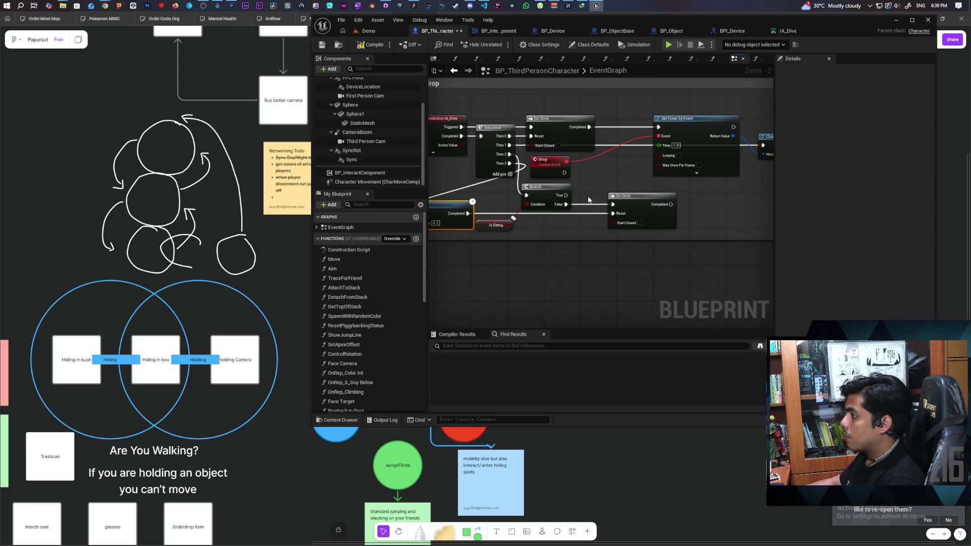
{"action": "mouse_move", "coordinate": [533, 185]}
{"action": "left_mouse_down"}
{"action": "mouse_move", "coordinate": [580, 205]}
{"action": "mouse_move", "coordinate": [582, 216]}
{"action": "left_mouse_up"}
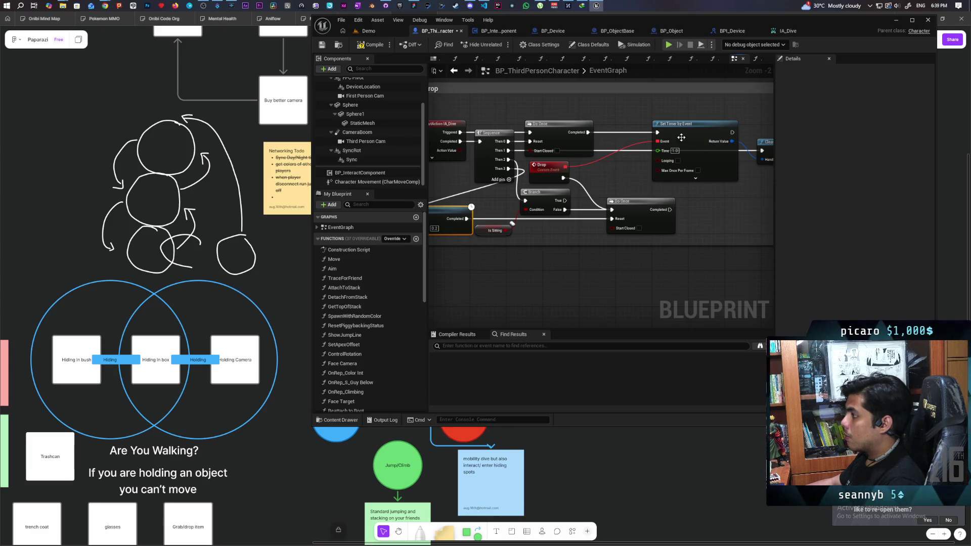
Move the lower Do Once node beneath the Set Timer by Event node.
{"action": "left_click_drag", "start_coordinate": [600, 187], "coordinate": [568, 178]}
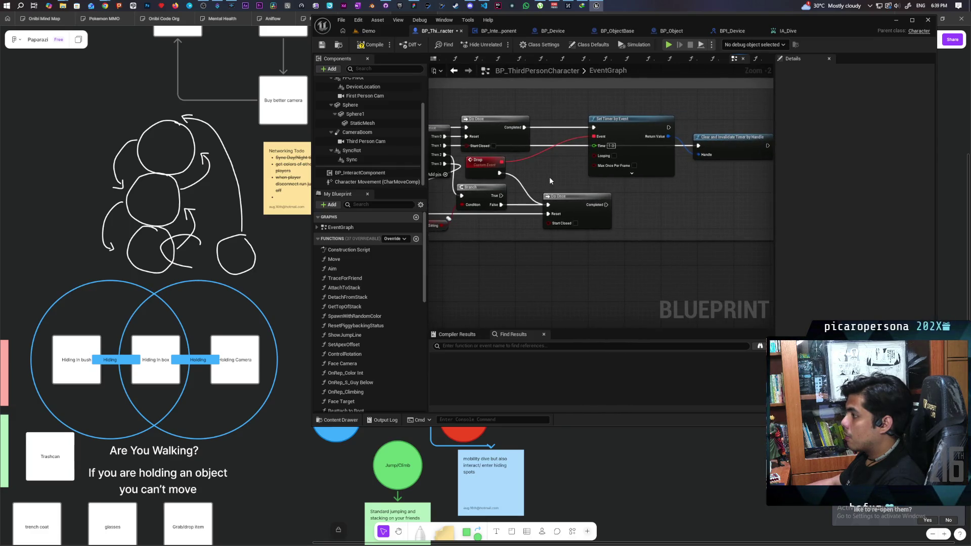
{"action": "mouse_move", "coordinate": [681, 193]}
{"action": "left_mouse_down"}
{"action": "mouse_move", "coordinate": [595, 211]}
{"action": "mouse_move", "coordinate": [657, 160]}
{"action": "mouse_move", "coordinate": [706, 164]}
{"action": "mouse_move", "coordinate": [699, 182]}
{"action": "mouse_move", "coordinate": [675, 189]}
{"action": "left_mouse_up"}
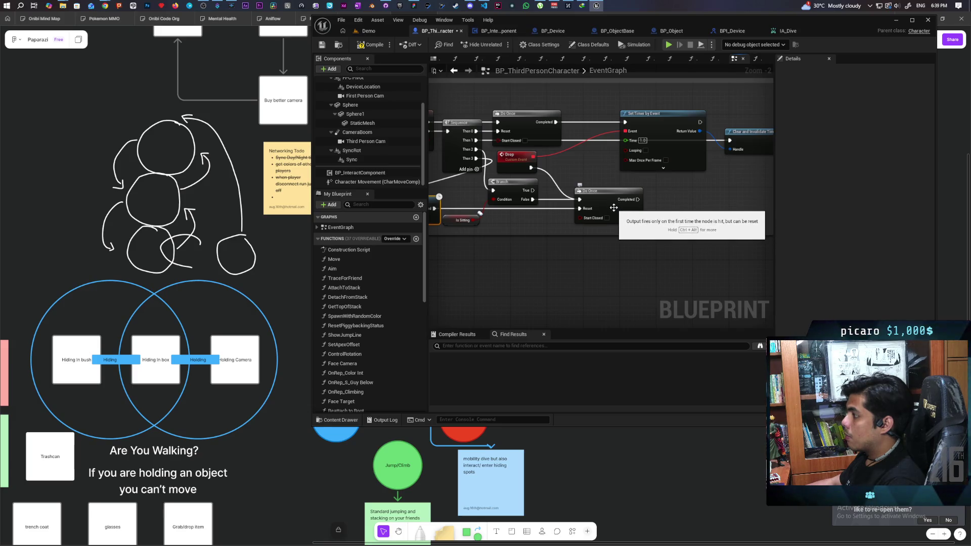
{"action": "mouse_move", "coordinate": [622, 210]}
{"action": "left_mouse_down"}
{"action": "mouse_move", "coordinate": [664, 211]}
{"action": "mouse_move", "coordinate": [609, 210]}
{"action": "left_mouse_up"}
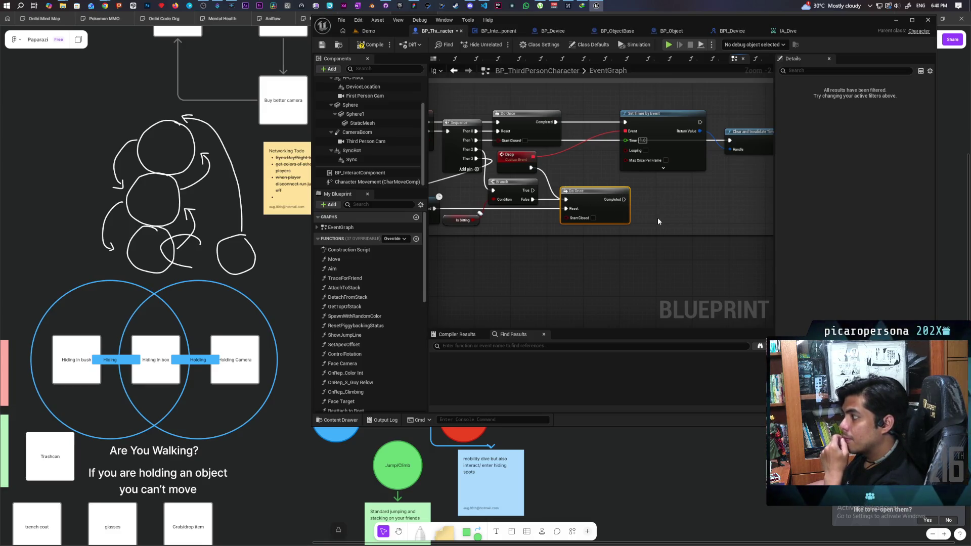
{"action": "left_click_drag", "start_coordinate": [619, 217], "coordinate": [664, 221]}
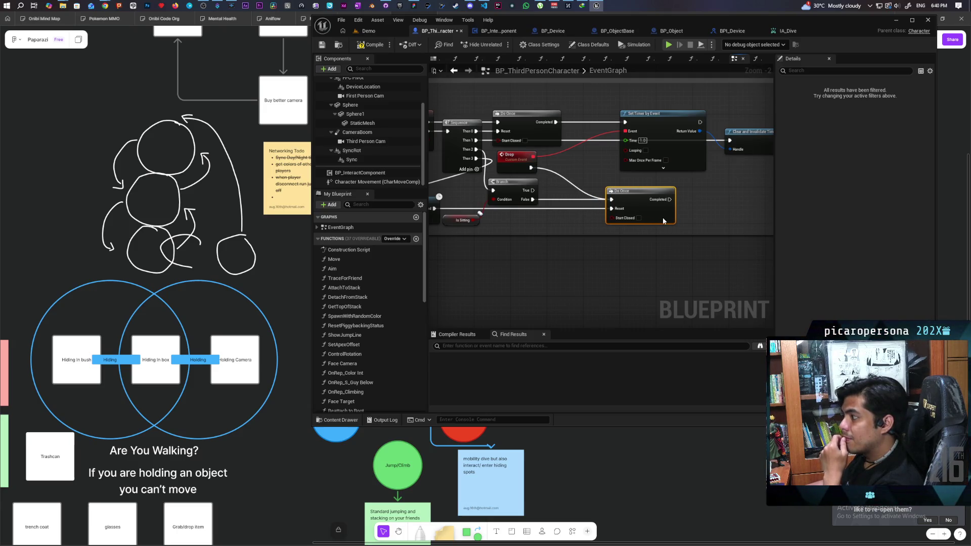
{"action": "left_click_drag", "start_coordinate": [662, 220], "coordinate": [652, 220]}
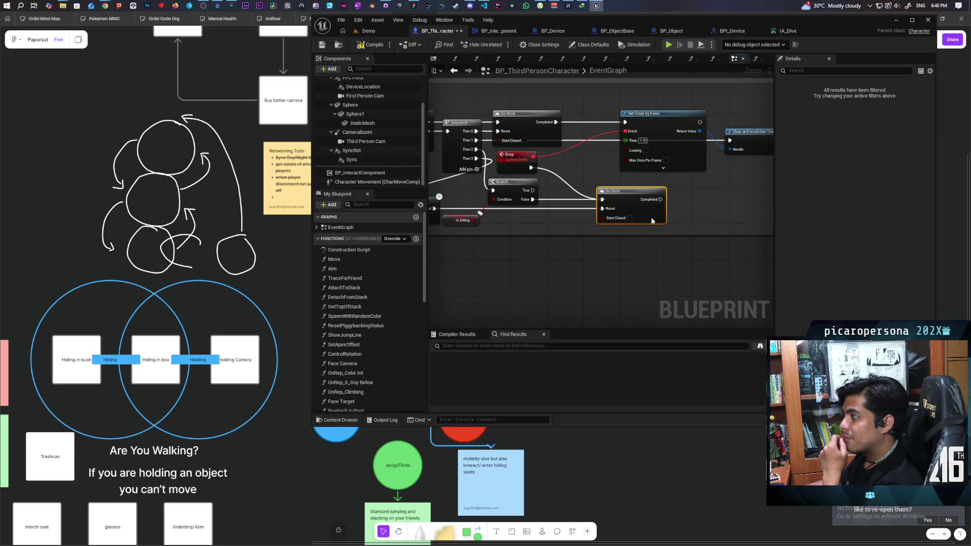
{"action": "scroll", "coordinate": [403, 276], "scroll_direction": "down", "scroll_amount": 10}
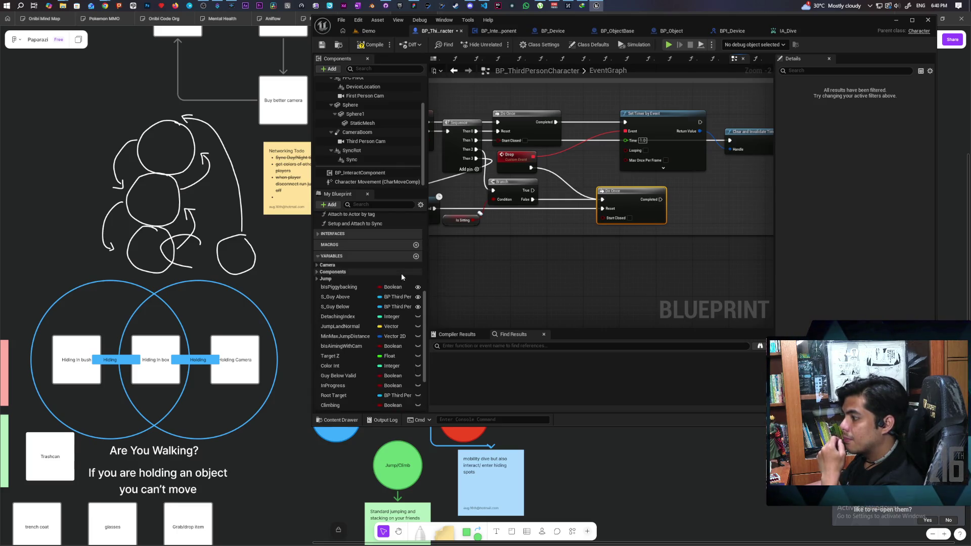
Add a Boolean variable to My Blueprint and rename it Drop Hold.
{"action": "scroll", "coordinate": [402, 275], "scroll_direction": "down", "scroll_amount": 2}
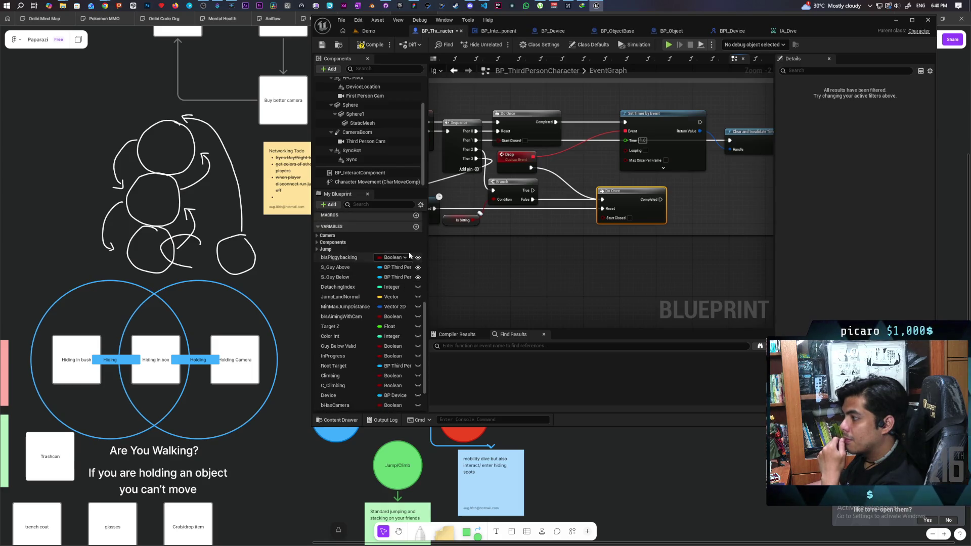
{"action": "left_click", "coordinate": [415, 228]}
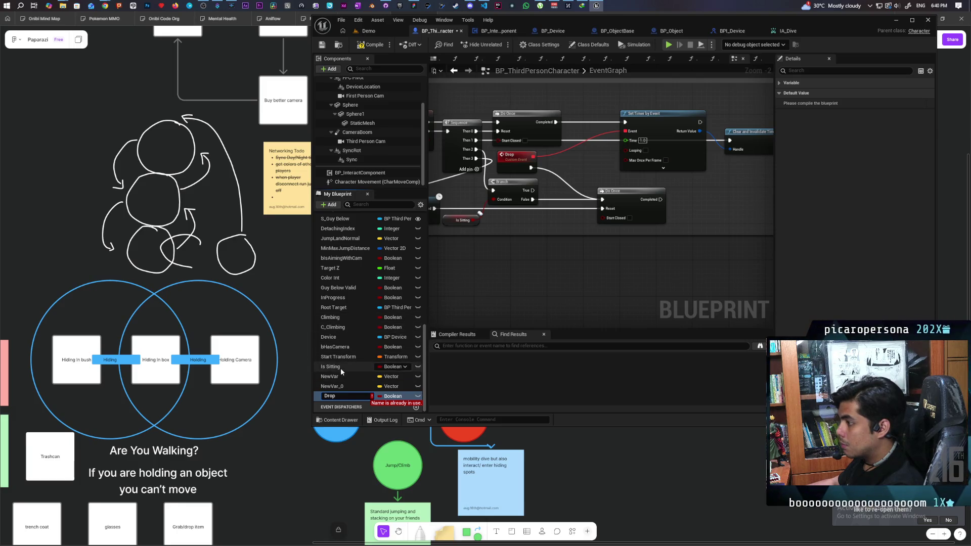
{"action": "scroll", "coordinate": [343, 361], "scroll_direction": "up", "scroll_amount": 3}
{"action": "scroll", "coordinate": [342, 360], "scroll_direction": "down", "scroll_amount": 3}
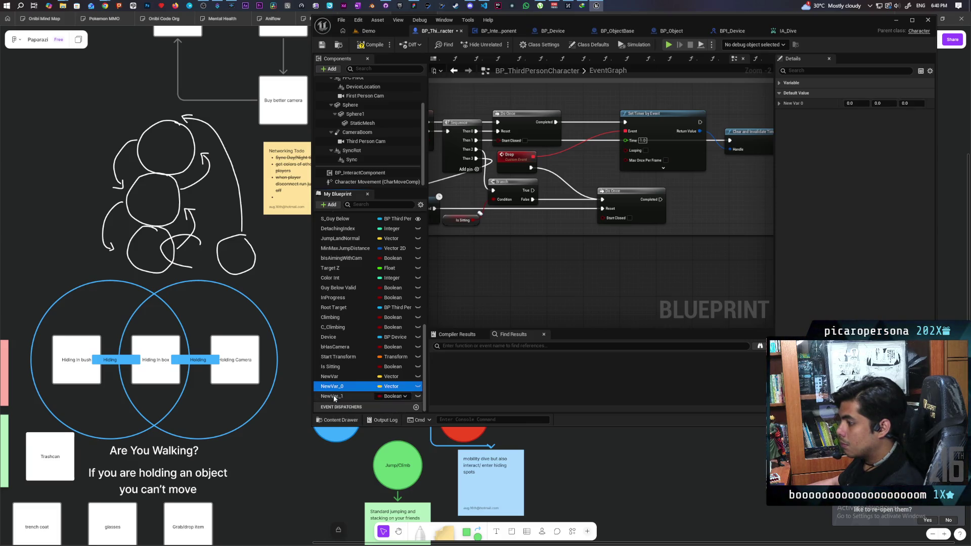
{"action": "left_click", "coordinate": [337, 377]}
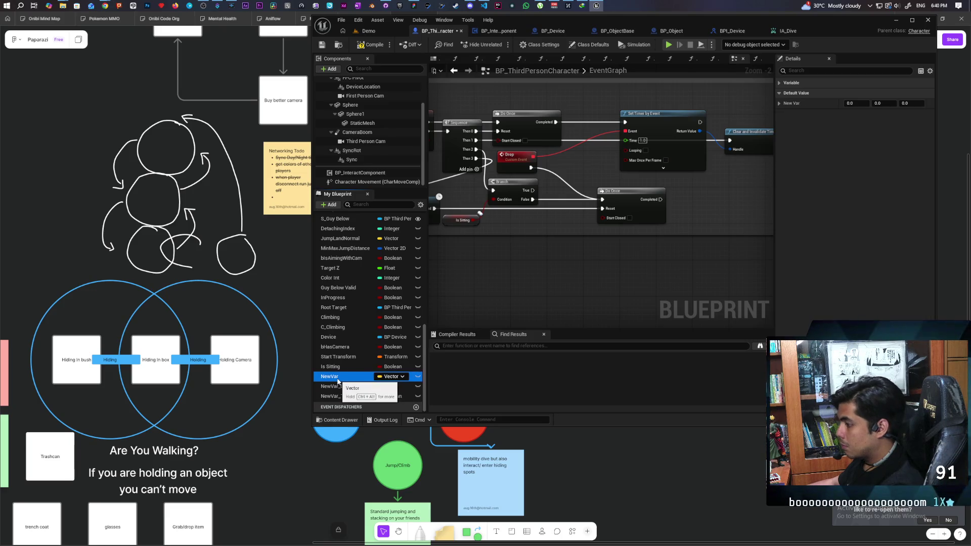
{"action": "left_click", "coordinate": [335, 397]}
{"action": "double_click", "coordinate": [335, 397]}
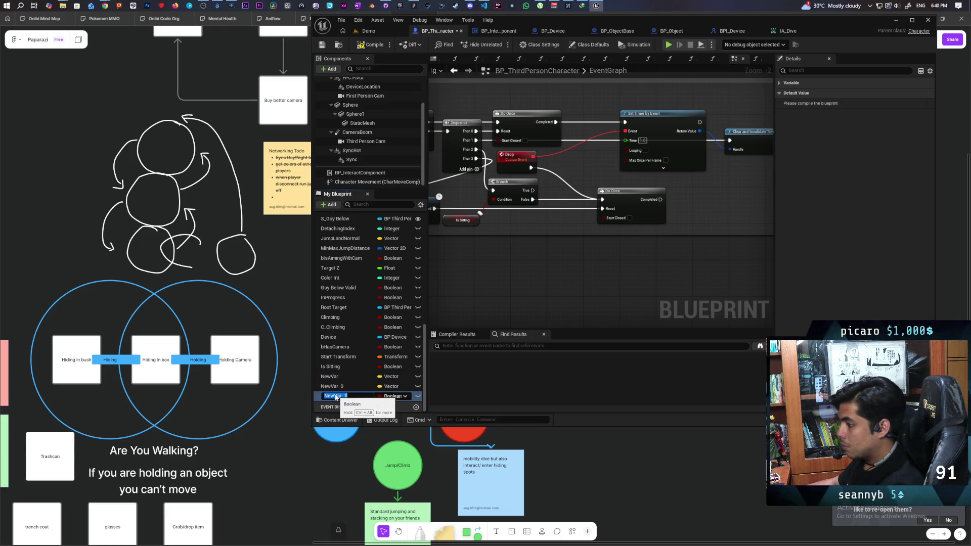
{"action": "type", "text": "Drop Hold"}
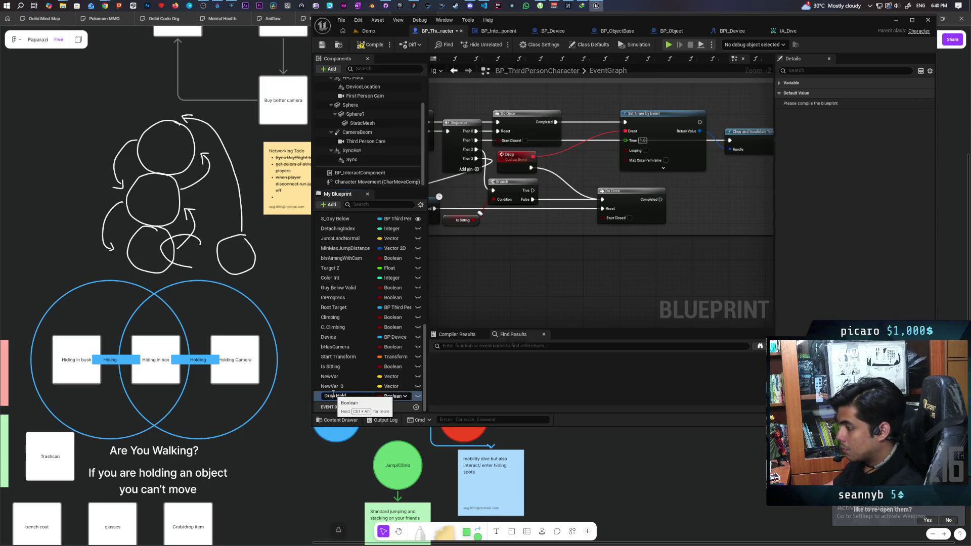
{"action": "key", "text": "Return"}
{"action": "left_click", "coordinate": [471, 346]}
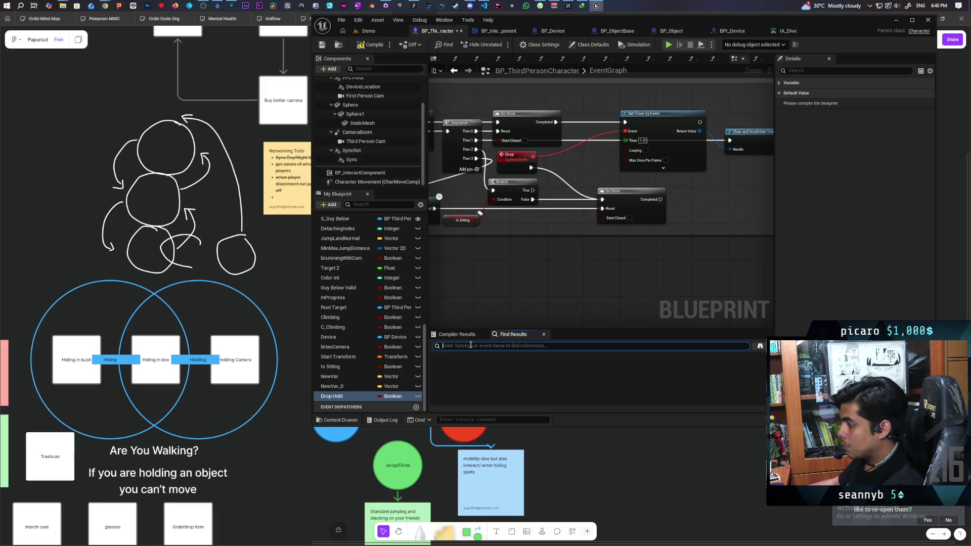
{"action": "type", "text": "drop"}
{"action": "key", "text": "Return"}
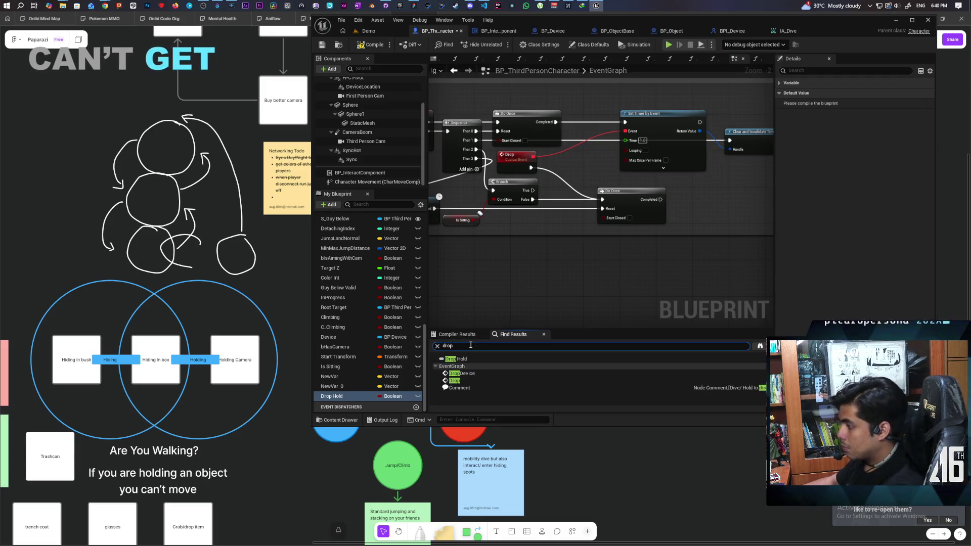
{"action": "double_click", "coordinate": [466, 382]}
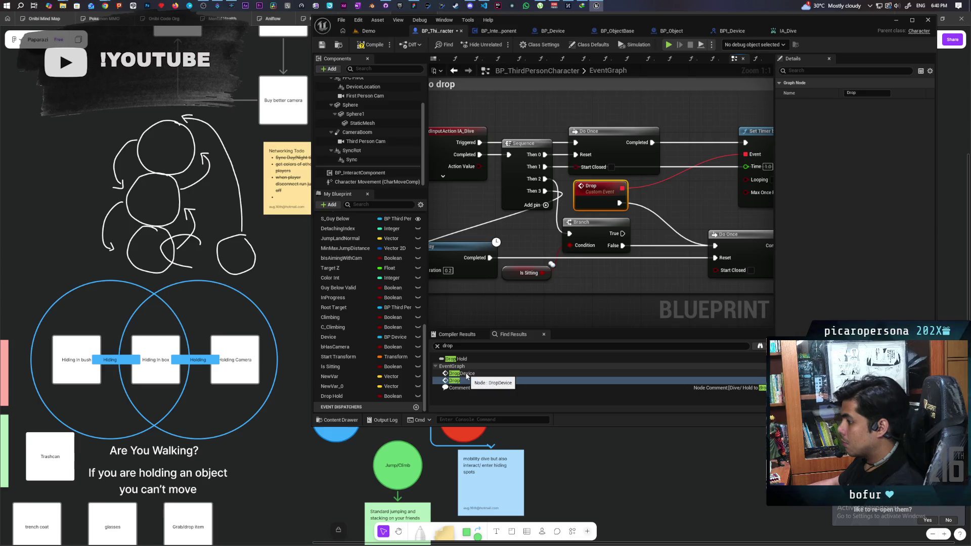
{"action": "left_click", "coordinate": [609, 304]}
{"action": "scroll", "coordinate": [608, 299], "scroll_direction": "down", "scroll_amount": 2}
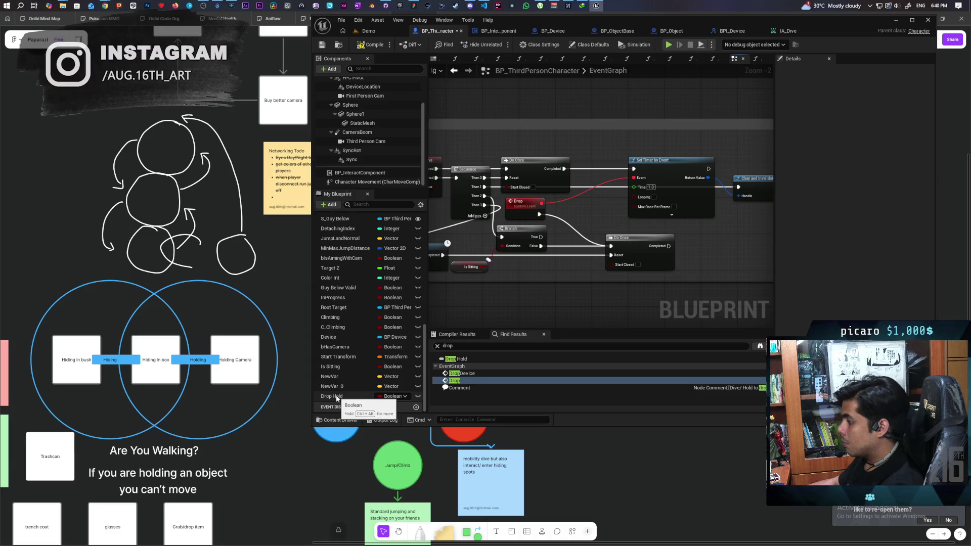
{"action": "left_click", "coordinate": [458, 374]}
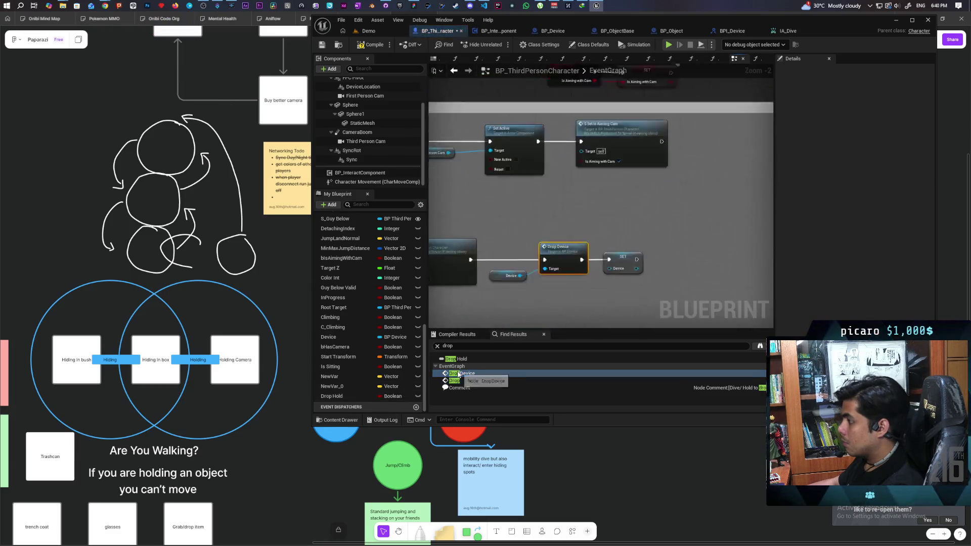
{"action": "scroll", "coordinate": [595, 259], "scroll_direction": "down", "scroll_amount": 7}
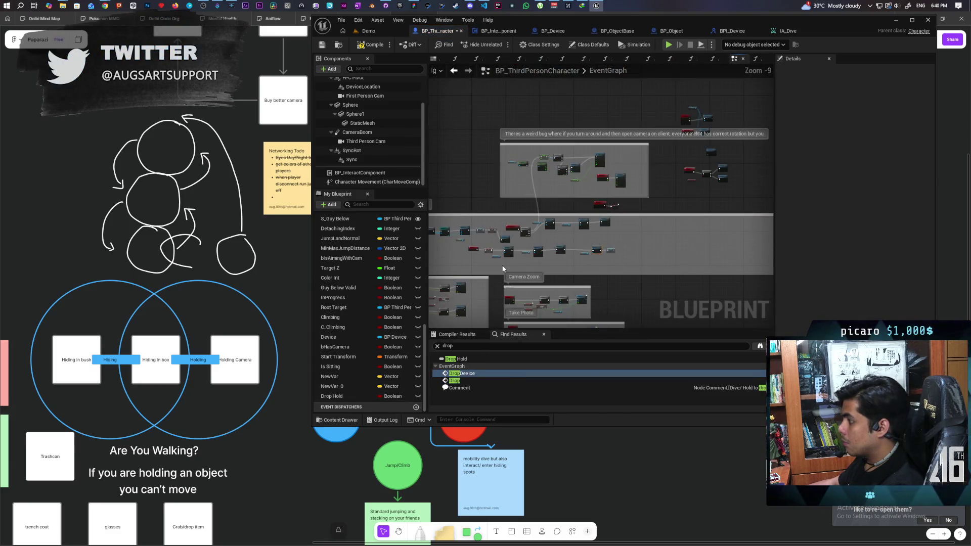
{"action": "scroll", "coordinate": [596, 258], "scroll_direction": "up", "scroll_amount": 4}
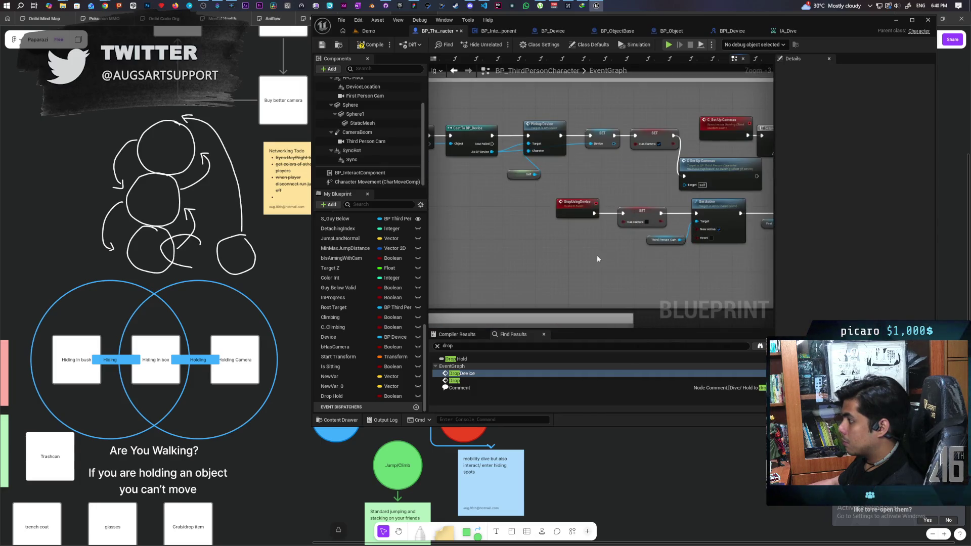
{"action": "scroll", "coordinate": [597, 258], "scroll_direction": "up", "scroll_amount": 3}
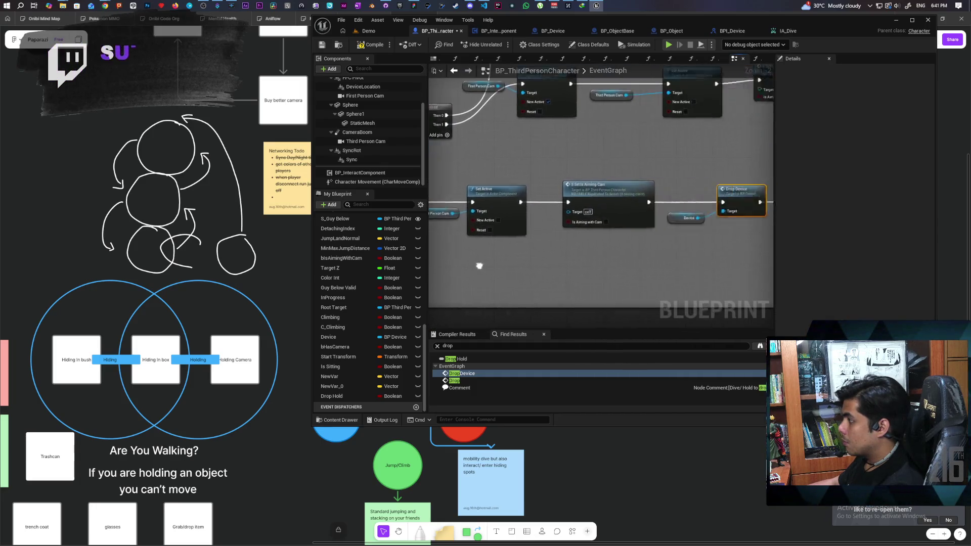
{"action": "scroll", "coordinate": [622, 234], "scroll_direction": "down", "scroll_amount": 3}
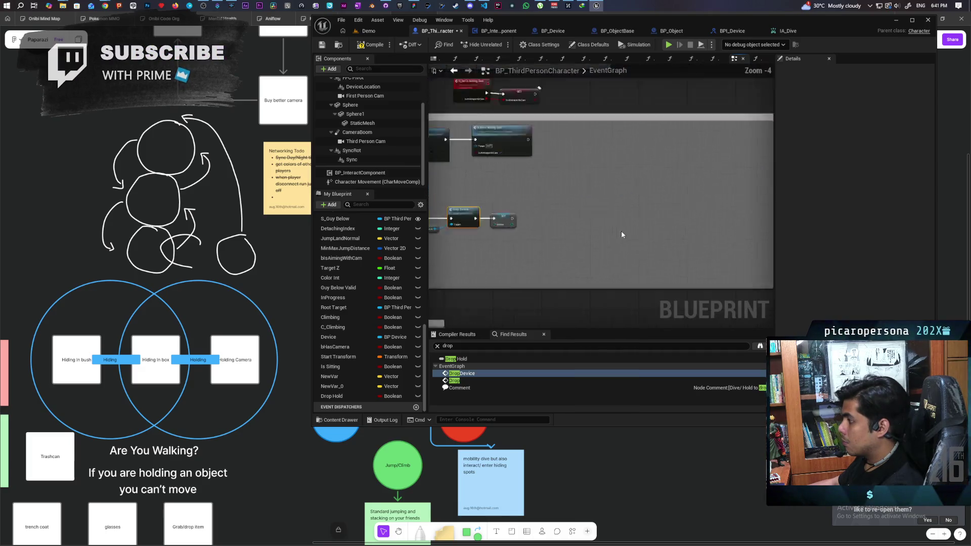
{"action": "scroll", "coordinate": [584, 260], "scroll_direction": "up", "scroll_amount": 4}
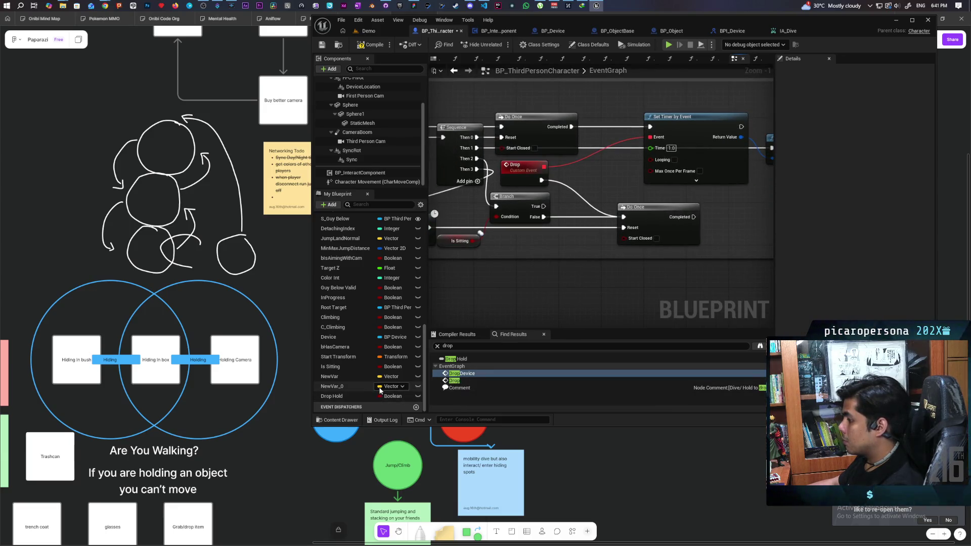
Add a SET Drop Hold (true) after the Drop event and another after the Delay, then compile.
{"action": "mouse_move", "coordinate": [338, 397]}
{"action": "left_mouse_down"}
{"action": "mouse_move", "coordinate": [568, 184]}
{"action": "mouse_move", "coordinate": [544, 183]}
{"action": "left_mouse_up"}
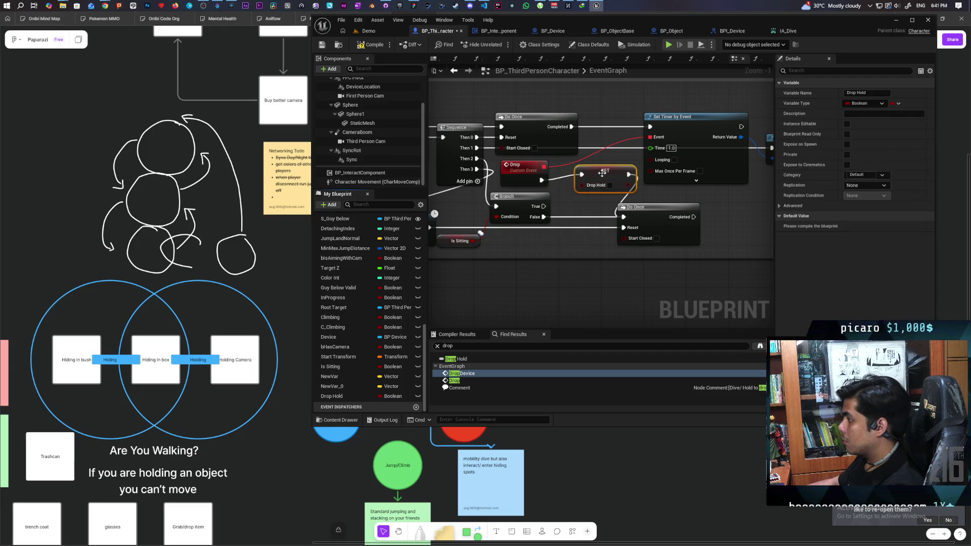
{"action": "left_click", "coordinate": [594, 190]}
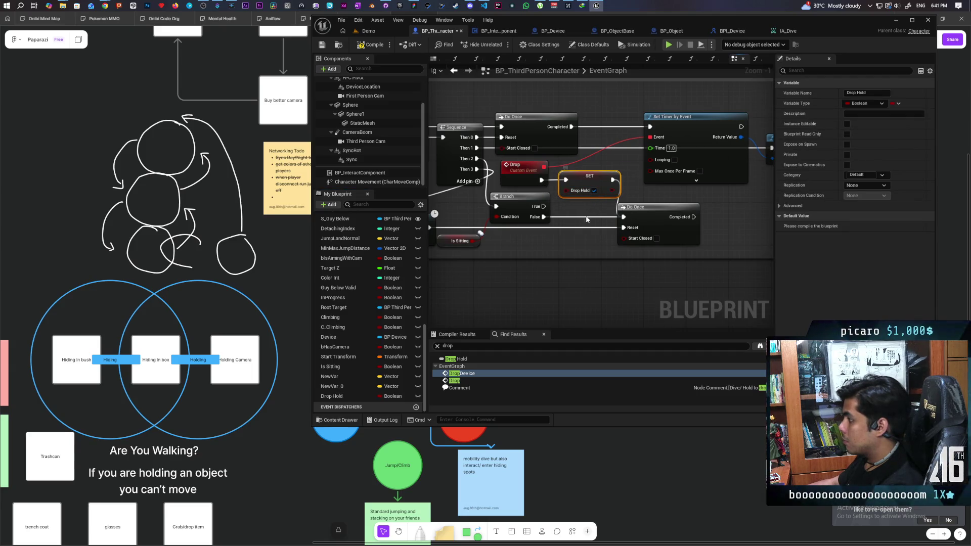
{"action": "left_click_drag", "start_coordinate": [528, 242], "coordinate": [557, 218]}
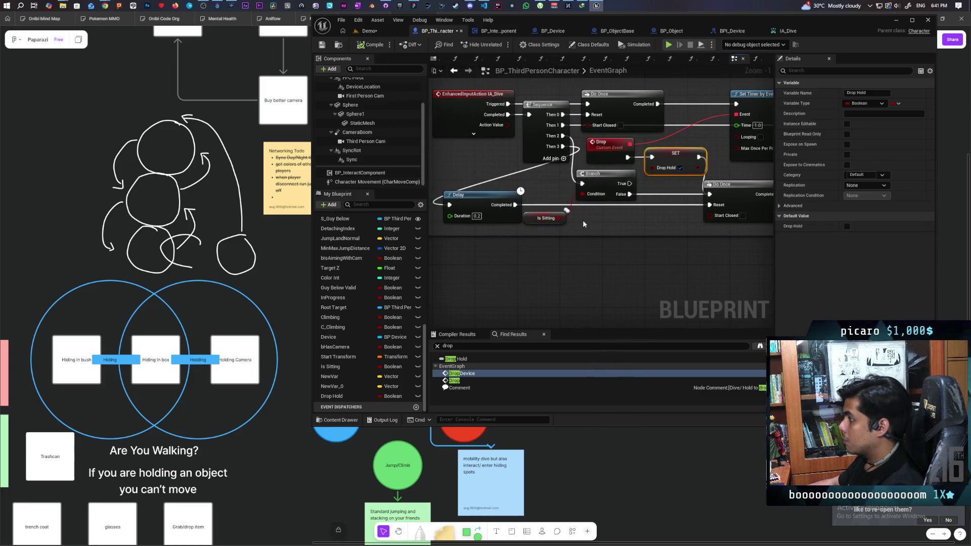
{"action": "mouse_move", "coordinate": [331, 396]}
{"action": "left_mouse_down"}
{"action": "mouse_move", "coordinate": [354, 394]}
{"action": "mouse_move", "coordinate": [514, 207]}
{"action": "mouse_move", "coordinate": [674, 210]}
{"action": "left_mouse_up"}
{"action": "left_click", "coordinate": [373, 44]}
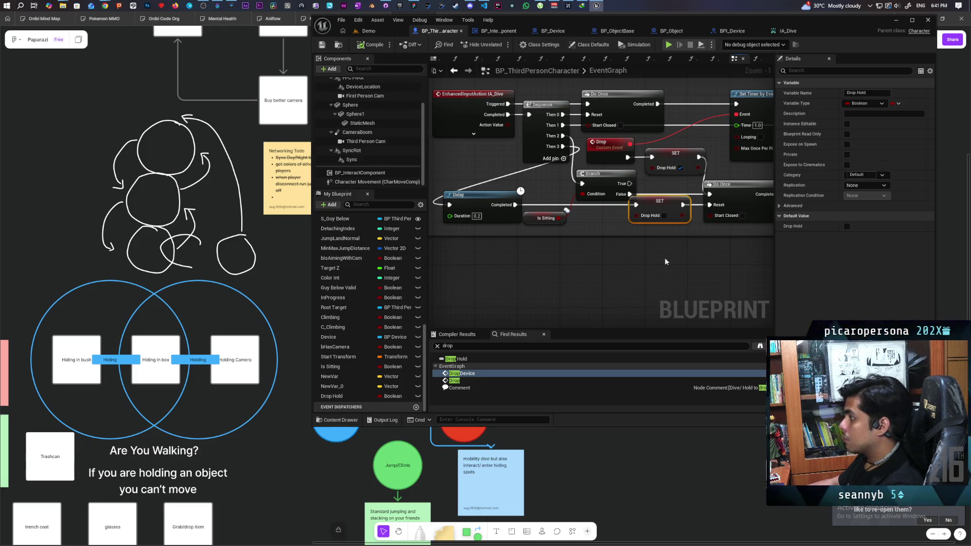
Add a Drop Hold getter and a Branch driven by the timer's Do Once completion.
{"action": "left_click_drag", "start_coordinate": [331, 396], "coordinate": [579, 228]}
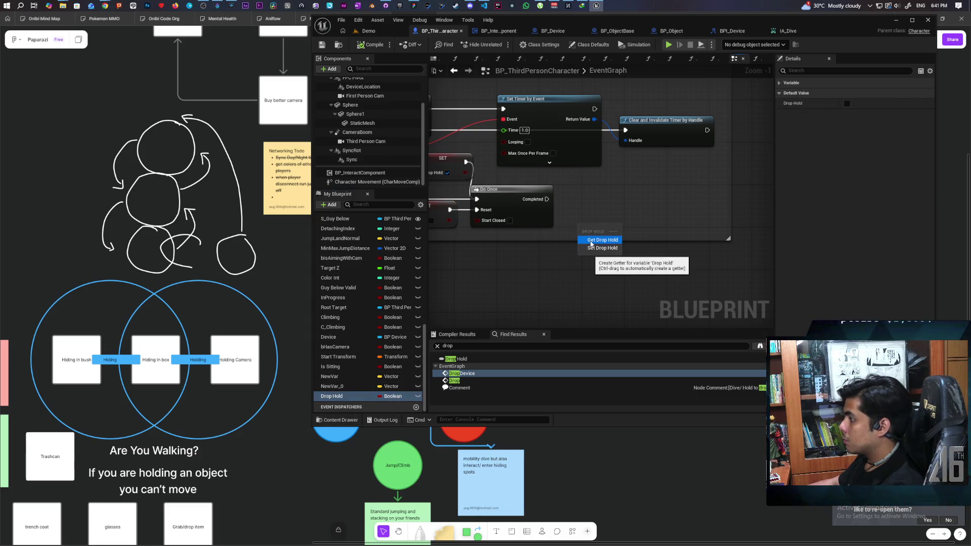
{"action": "left_click", "coordinate": [591, 242]}
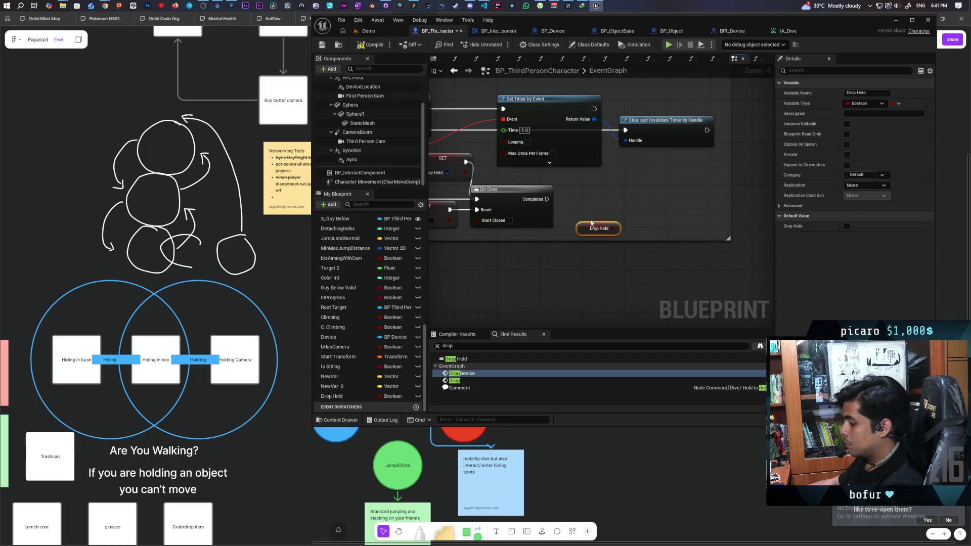
{"action": "left_click", "coordinate": [626, 198]}
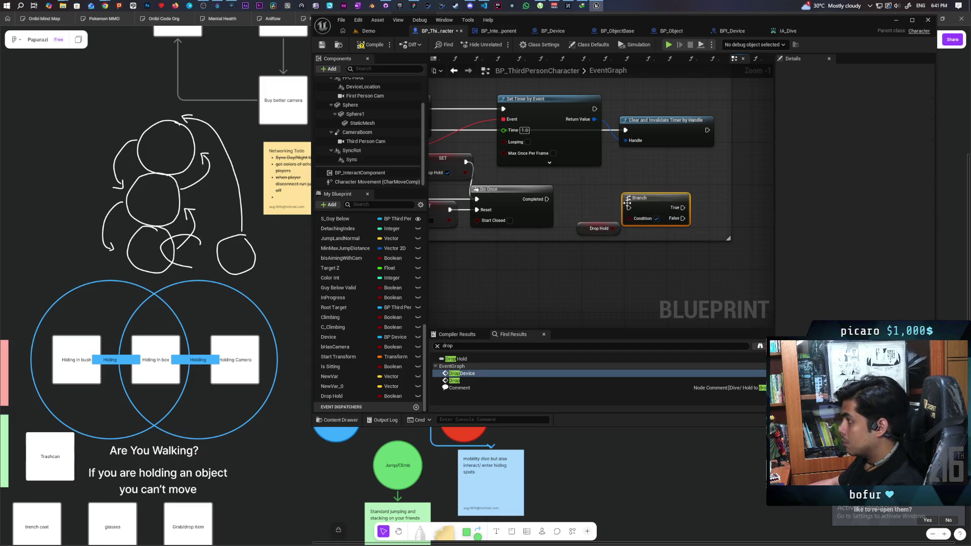
{"action": "mouse_move", "coordinate": [546, 199]}
{"action": "left_mouse_down"}
{"action": "mouse_move", "coordinate": [628, 208]}
{"action": "mouse_move", "coordinate": [631, 198]}
{"action": "mouse_move", "coordinate": [599, 229]}
{"action": "left_mouse_up"}
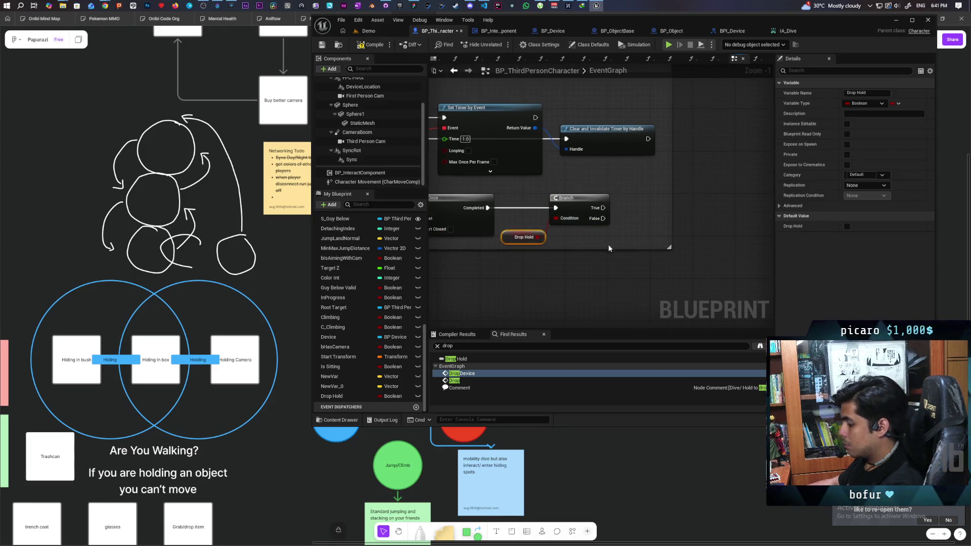
Connect two Print String nodes to the Branch, printing 'Drop' on True and 'Dive' on False.
{"action": "key", "text": "ctrl+v"}
{"action": "key", "text": "ctrl+v"}
{"action": "mouse_move", "coordinate": [636, 219]}
{"action": "left_mouse_down"}
{"action": "mouse_move", "coordinate": [613, 204]}
{"action": "mouse_move", "coordinate": [632, 202]}
{"action": "mouse_move", "coordinate": [629, 181]}
{"action": "left_mouse_up"}
{"action": "mouse_move", "coordinate": [602, 219]}
{"action": "left_mouse_down"}
{"action": "mouse_move", "coordinate": [636, 257]}
{"action": "mouse_move", "coordinate": [629, 229]}
{"action": "left_mouse_up"}
{"action": "left_click", "coordinate": [657, 193]}
{"action": "type", "text": "Drop"}
{"action": "key", "text": "Return"}
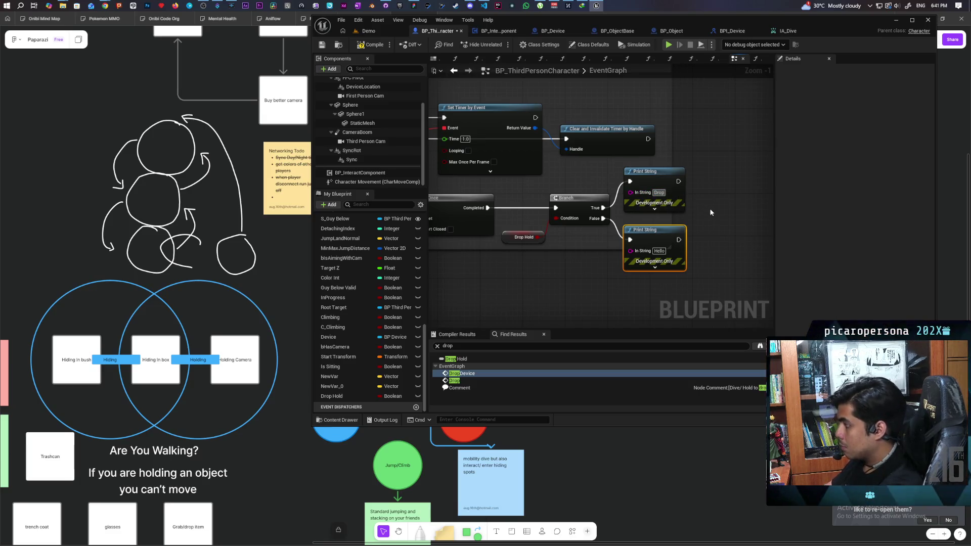
{"action": "left_click", "coordinate": [658, 251]}
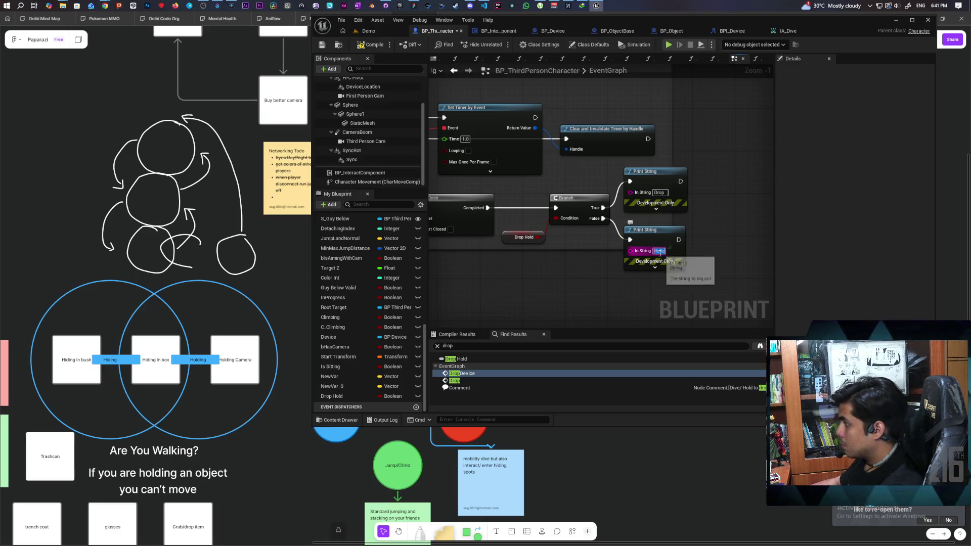
{"action": "type", "text": "DropDive"}
{"action": "key", "text": "Return"}
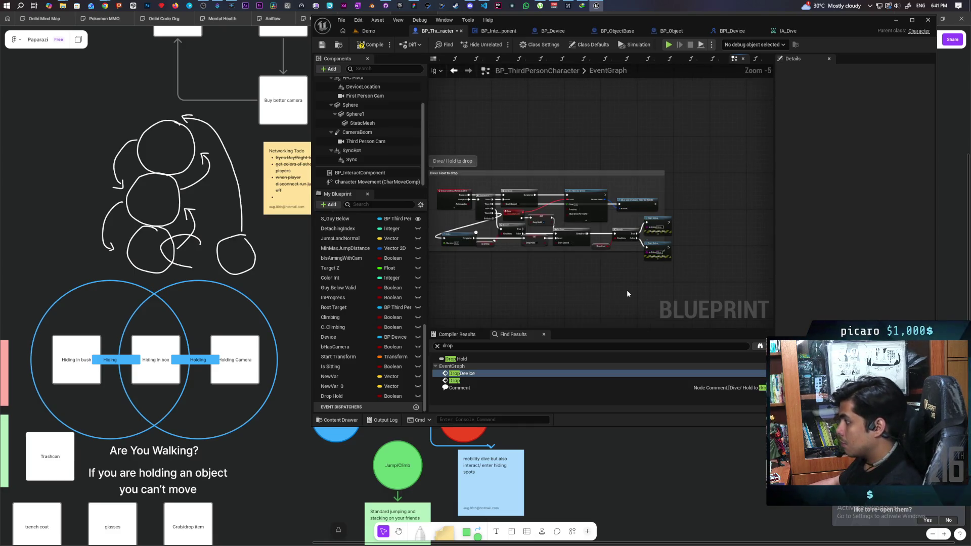
Compile the character blueprint and start a three-client multiplayer play session on the Demo level.
{"action": "scroll", "coordinate": [620, 262], "scroll_direction": "down", "scroll_amount": 1}
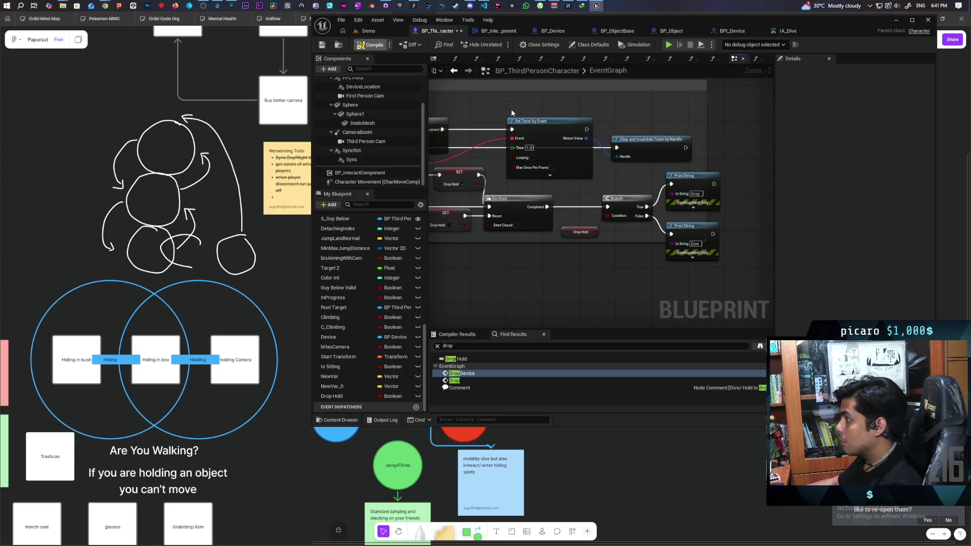
{"action": "left_click", "coordinate": [375, 45]}
{"action": "left_click", "coordinate": [369, 31]}
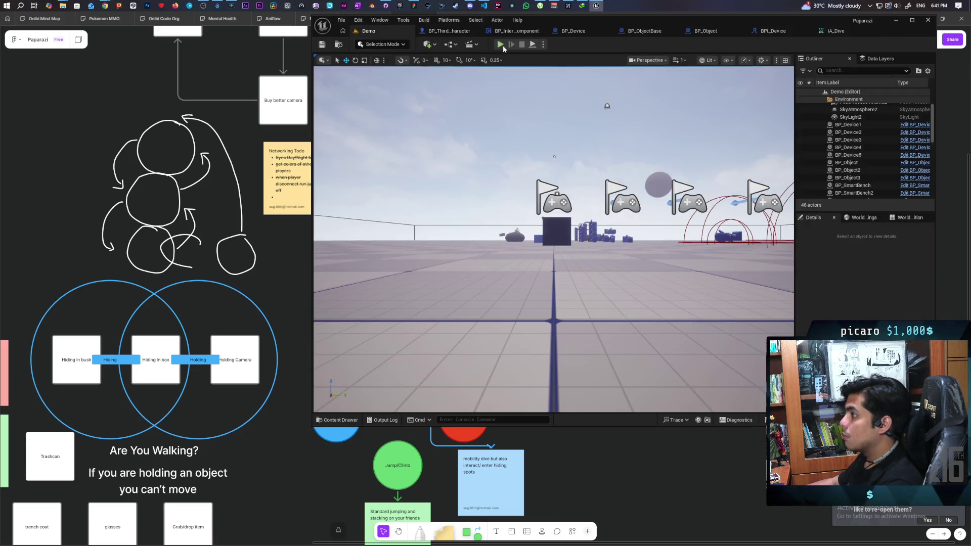
{"action": "key", "text": "alt+p"}
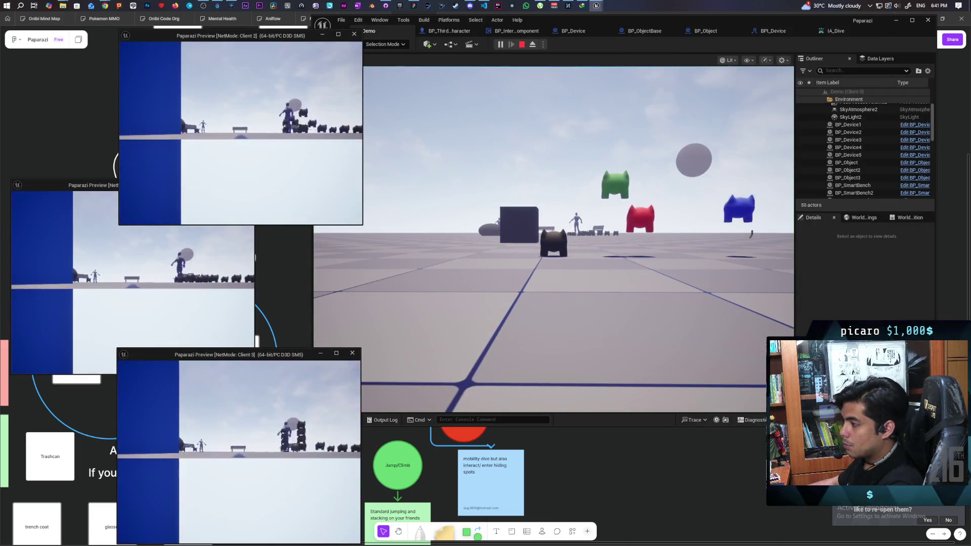
Walk toward the blue cubes, trigger dive and drop to confirm Server: Drop, then end the session.
{"action": "left_click", "coordinate": [494, 297]}
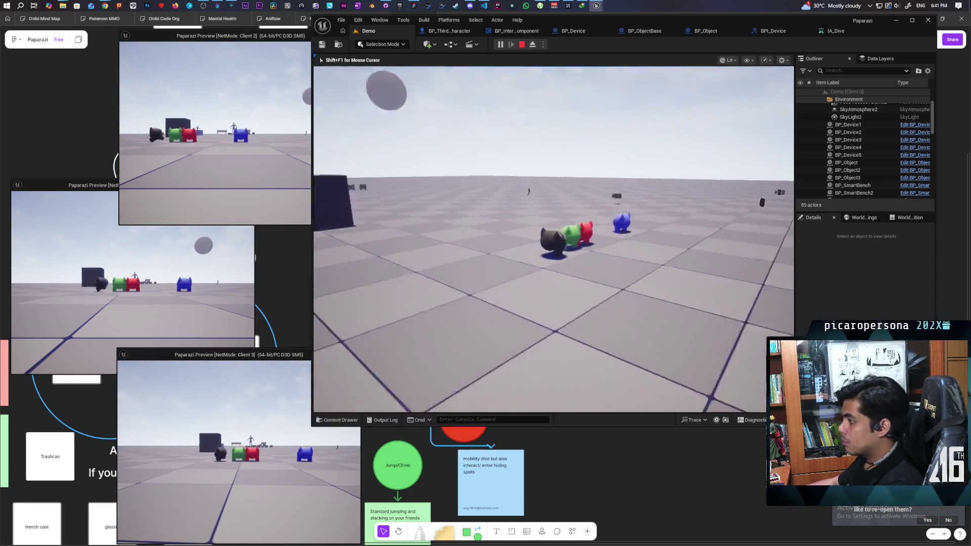
{"action": "key", "text": "w"}
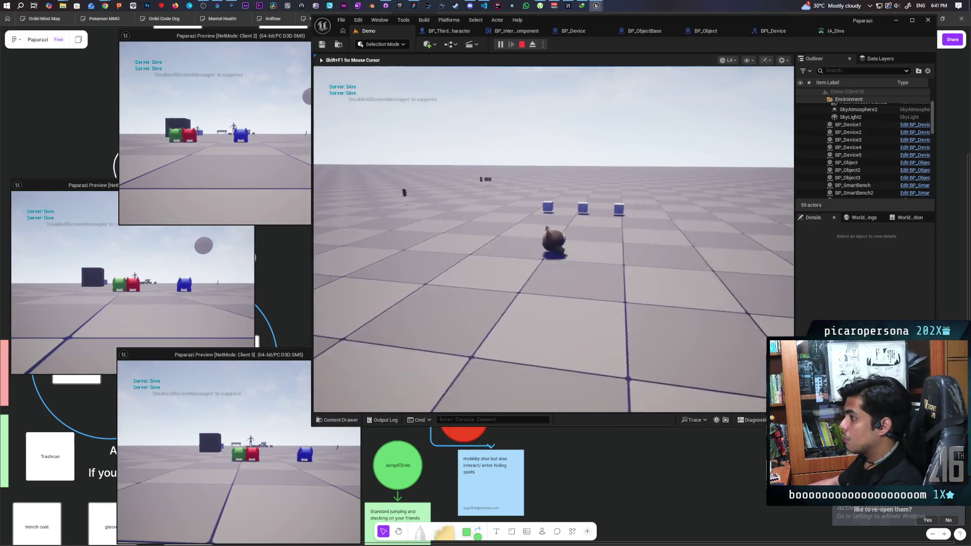
{"action": "key", "text": "w"}
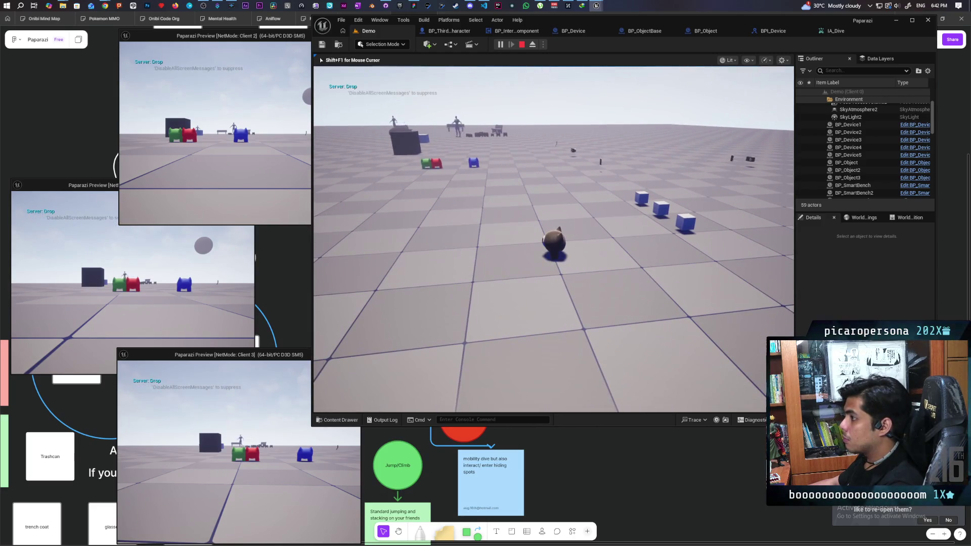
{"action": "key", "text": "w"}
{"action": "key", "text": "w"}
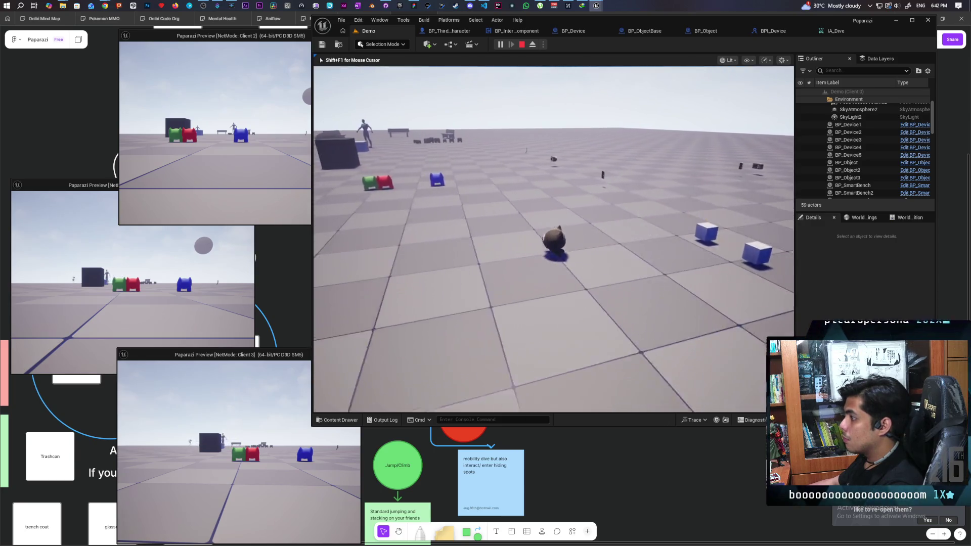
{"action": "key", "text": "g"}
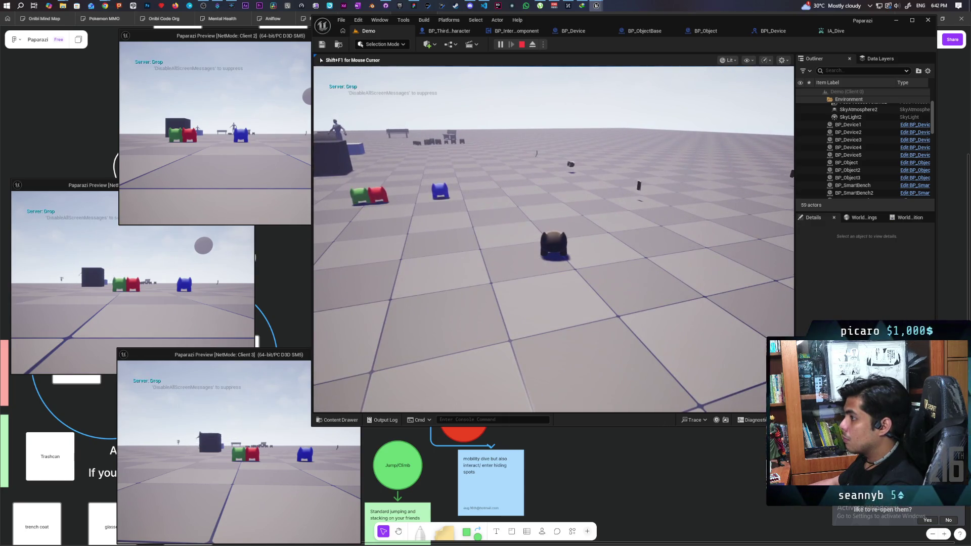
{"action": "key", "text": "w"}
{"action": "key", "text": "w"}
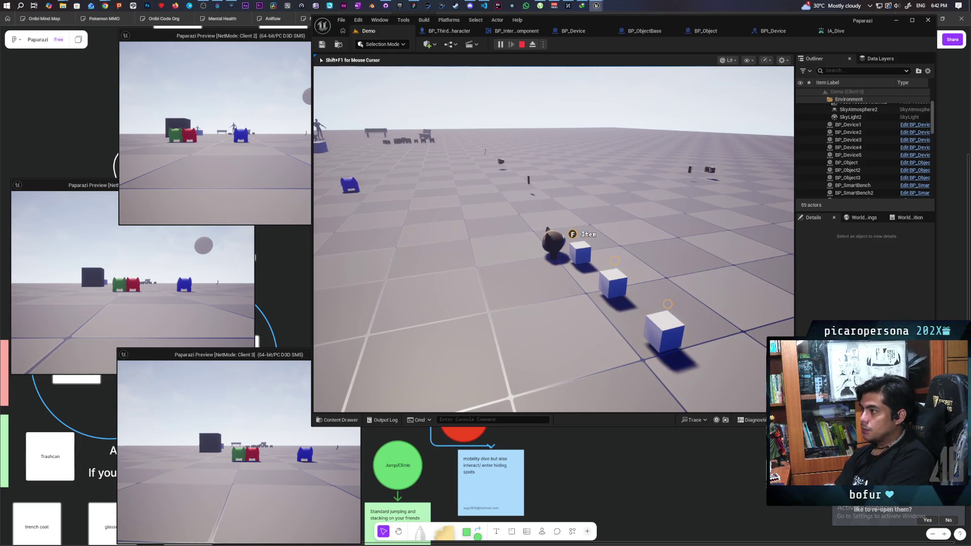
{"action": "key", "text": "Escape"}
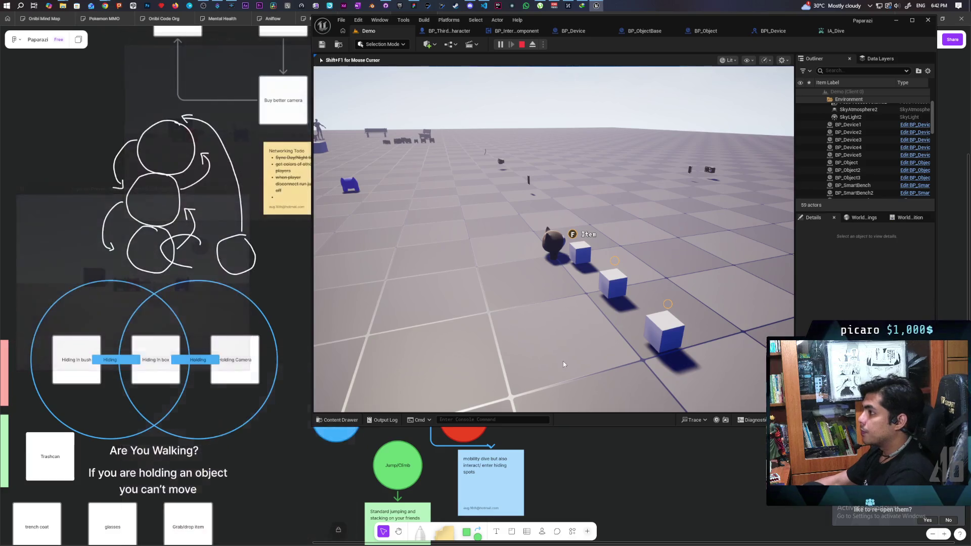
Open the Drop Device function's graph in BP_Device.
{"action": "scroll", "coordinate": [543, 230], "scroll_direction": "down", "scroll_amount": 7}
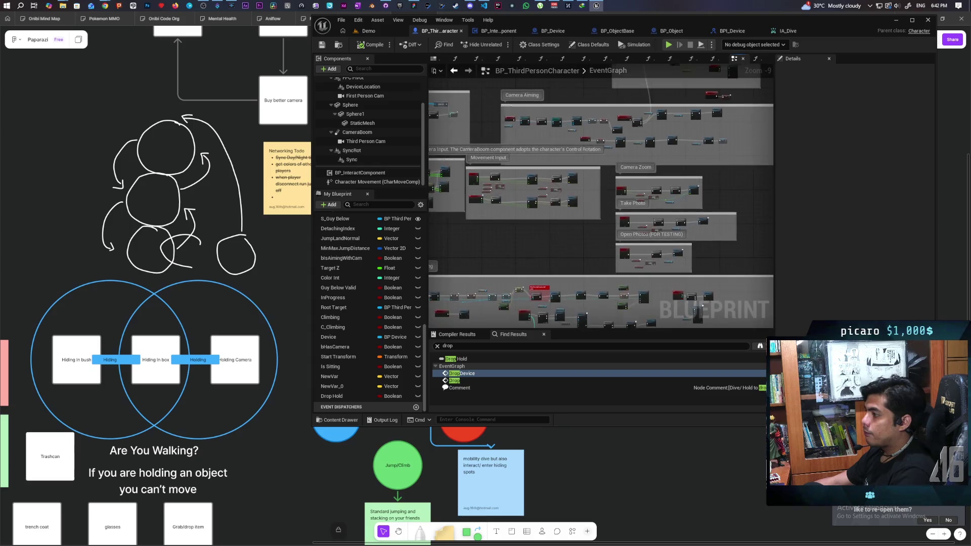
{"action": "scroll", "coordinate": [529, 244], "scroll_direction": "up", "scroll_amount": 2}
{"action": "scroll", "coordinate": [473, 236], "scroll_direction": "down", "scroll_amount": 2}
{"action": "scroll", "coordinate": [623, 173], "scroll_direction": "up", "scroll_amount": 8}
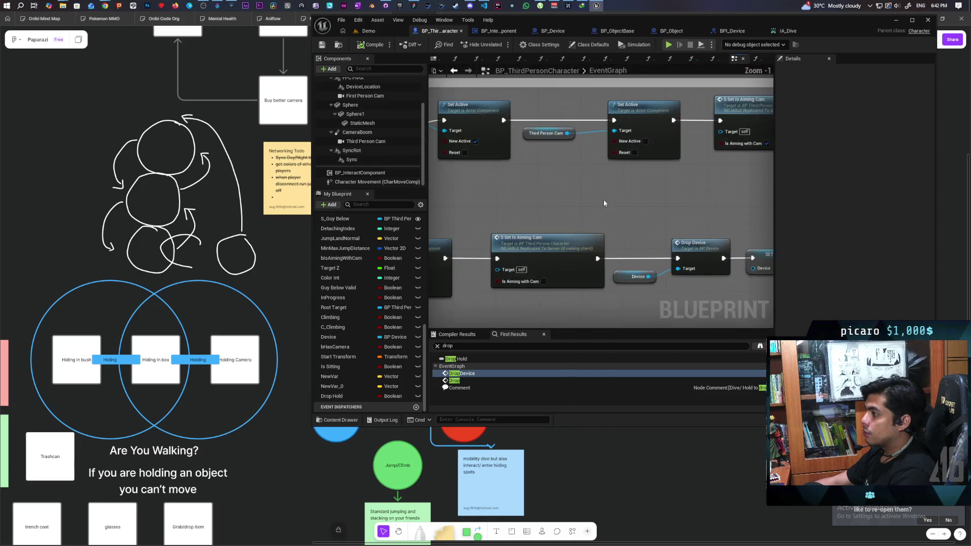
{"action": "scroll", "coordinate": [529, 209], "scroll_direction": "down", "scroll_amount": 2}
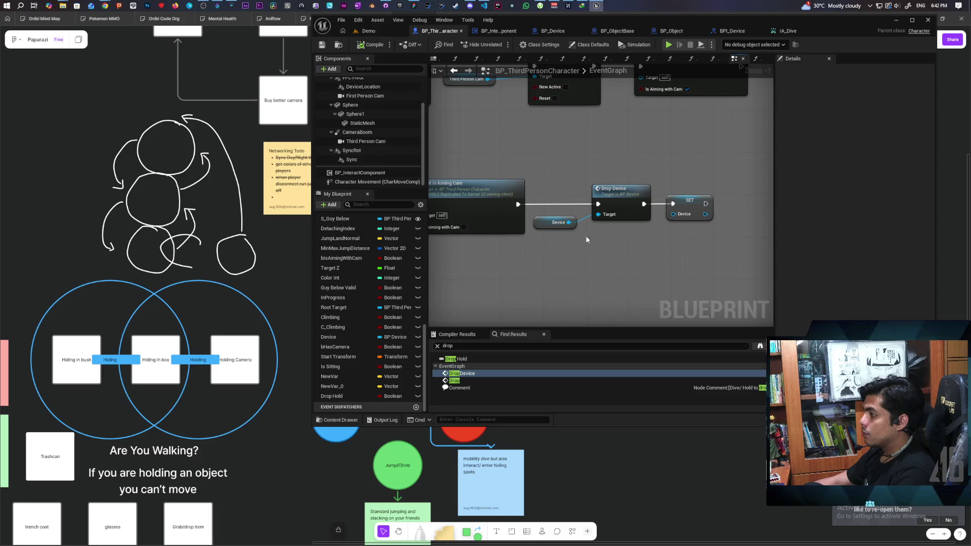
{"action": "double_click", "coordinate": [619, 190]}
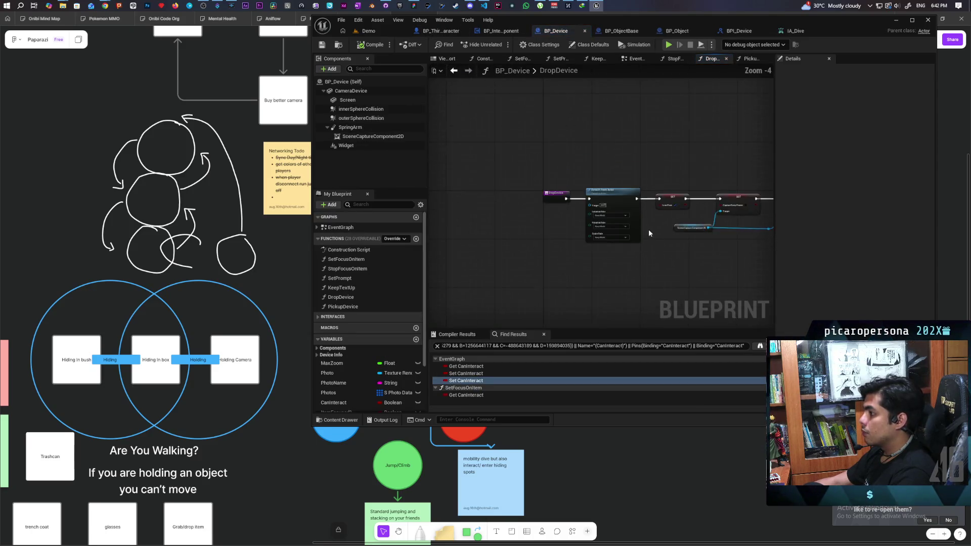
Pan over DropDevice's SET and Detach From Actor nodes, then bring up the BPI_Device interface.
{"action": "mouse_move", "coordinate": [584, 234]}
{"action": "left_mouse_down"}
{"action": "mouse_move", "coordinate": [602, 227]}
{"action": "mouse_move", "coordinate": [556, 254]}
{"action": "left_mouse_up"}
{"action": "scroll", "coordinate": [599, 229], "scroll_direction": "up", "scroll_amount": 1}
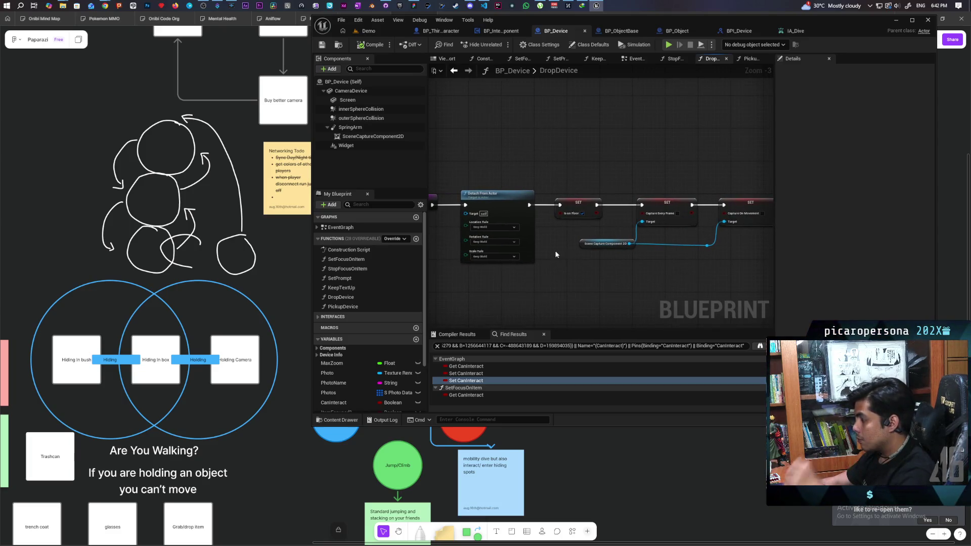
{"action": "left_click_drag", "start_coordinate": [615, 271], "coordinate": [581, 253]}
{"action": "scroll", "coordinate": [583, 253], "scroll_direction": "up", "scroll_amount": 1}
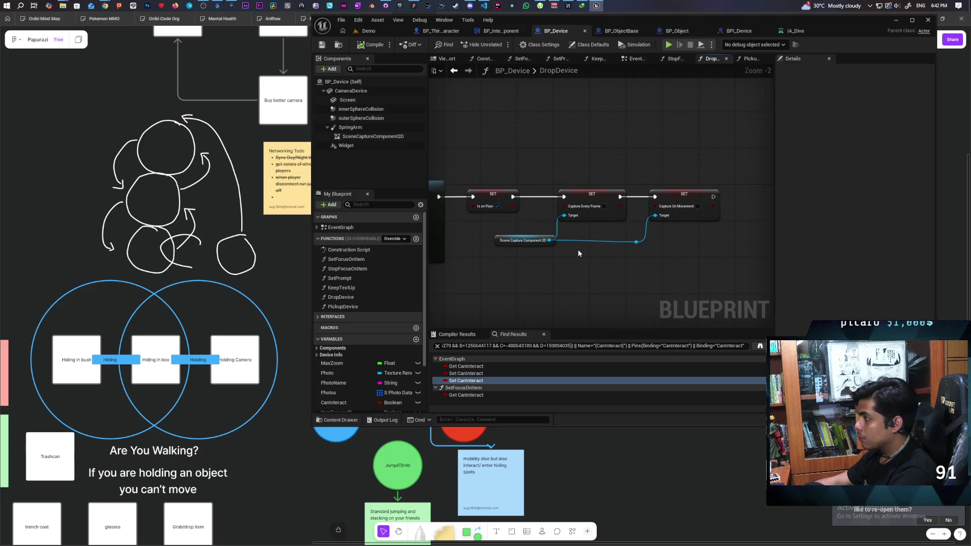
{"action": "left_click_drag", "start_coordinate": [513, 263], "coordinate": [643, 243]}
{"action": "mouse_move", "coordinate": [550, 248]}
{"action": "left_mouse_down"}
{"action": "mouse_move", "coordinate": [576, 247]}
{"action": "mouse_move", "coordinate": [525, 273]}
{"action": "left_mouse_up"}
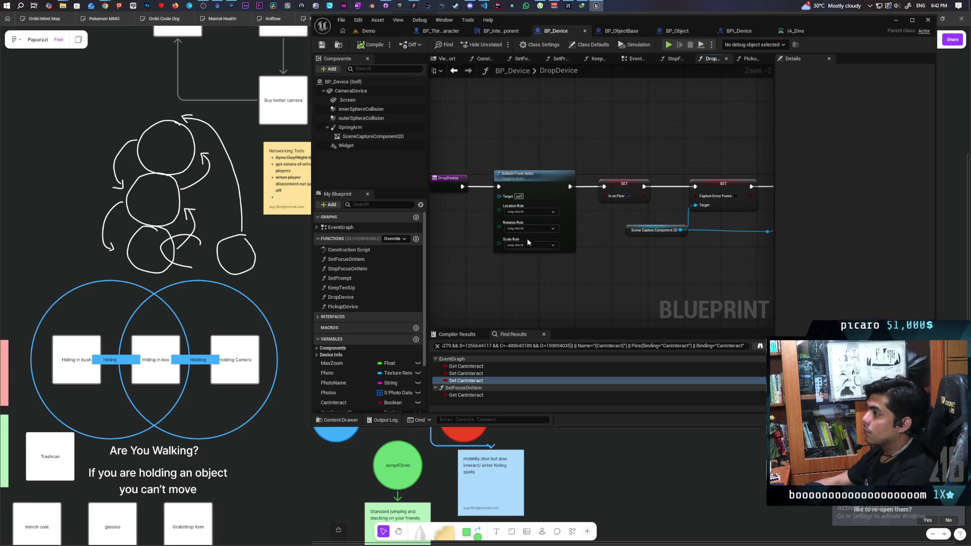
{"action": "left_click", "coordinate": [729, 32]}
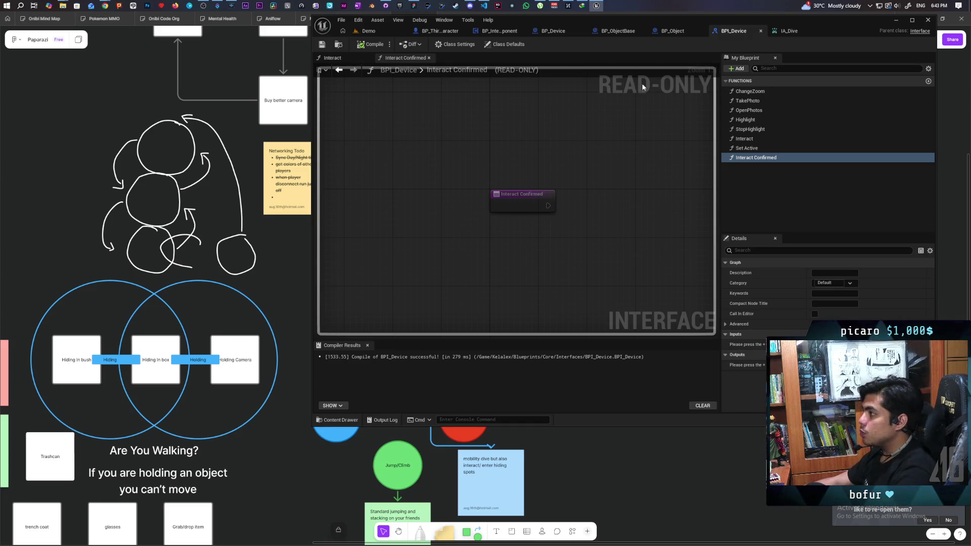
Add a new function named Drop Item to the BPI_Device interface.
{"action": "left_click", "coordinate": [676, 32]}
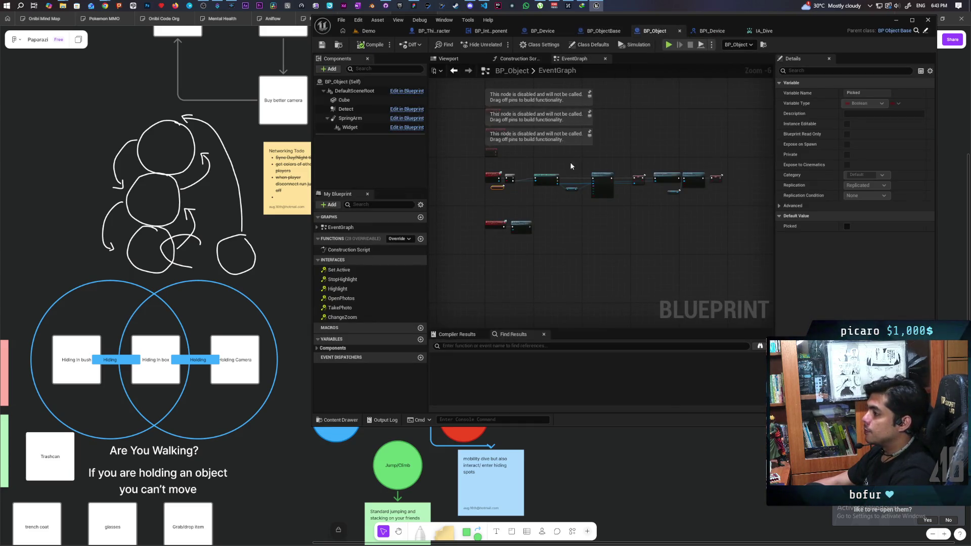
{"action": "left_click", "coordinate": [613, 32]}
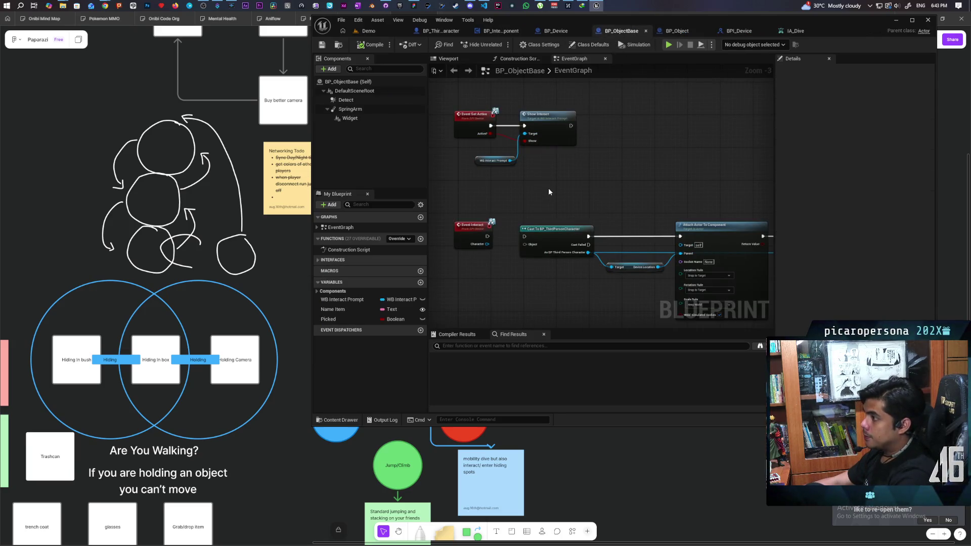
{"action": "left_click", "coordinate": [745, 32]}
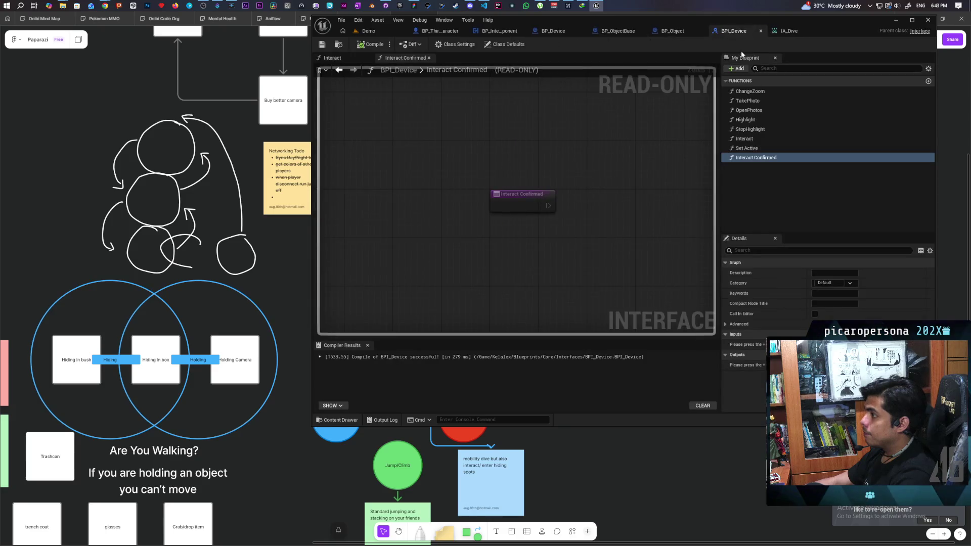
{"action": "left_click", "coordinate": [736, 69]}
{"action": "left_click", "coordinate": [758, 97]}
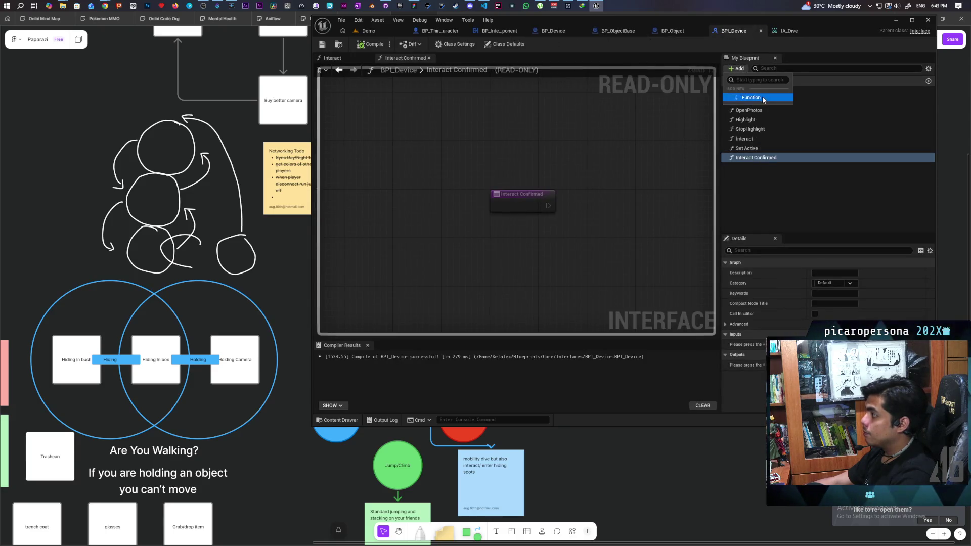
{"action": "type", "text": "Drop"}
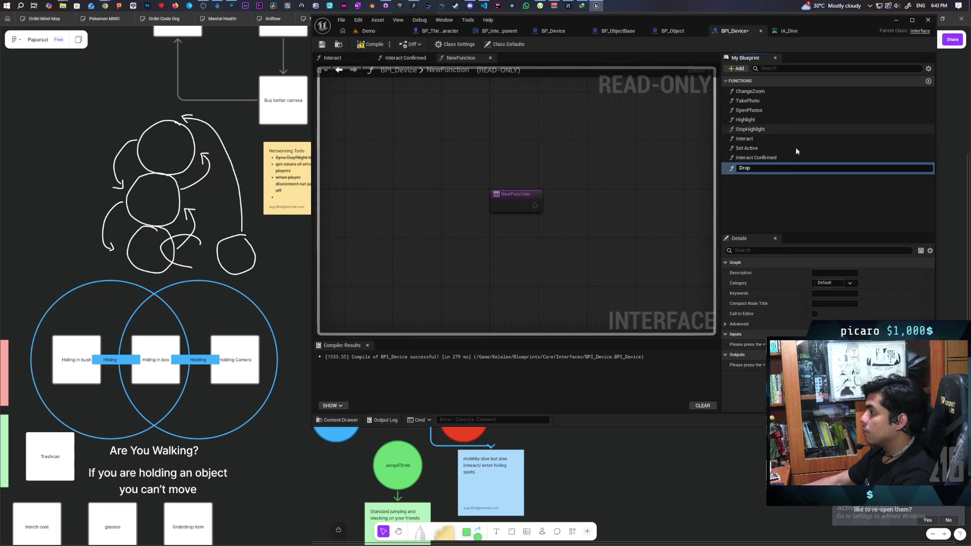
{"action": "type", "text": " Item"}
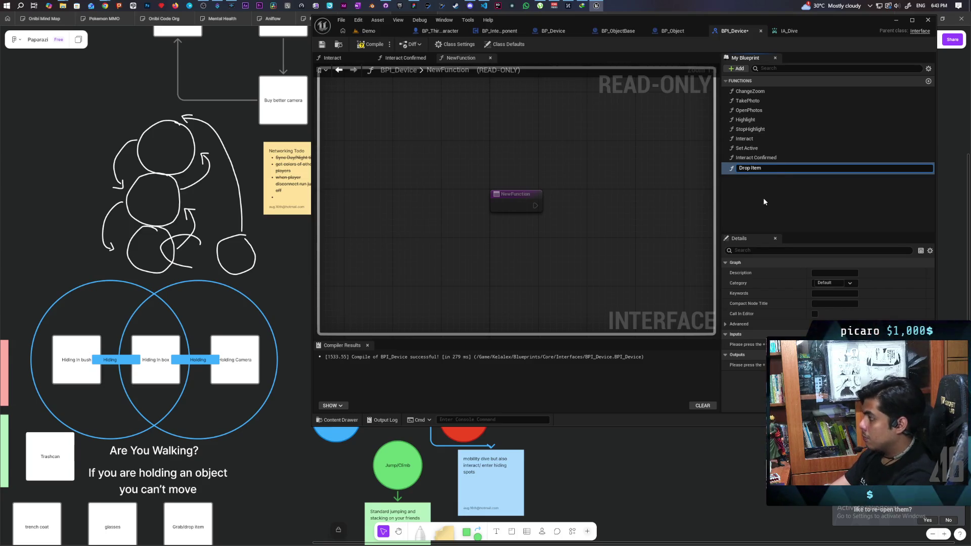
{"action": "key", "text": "Return"}
Compile and save BPI_Device, then return to BP_Device's DropDevice graph.
{"action": "left_click", "coordinate": [370, 44]}
{"action": "left_click", "coordinate": [322, 45]}
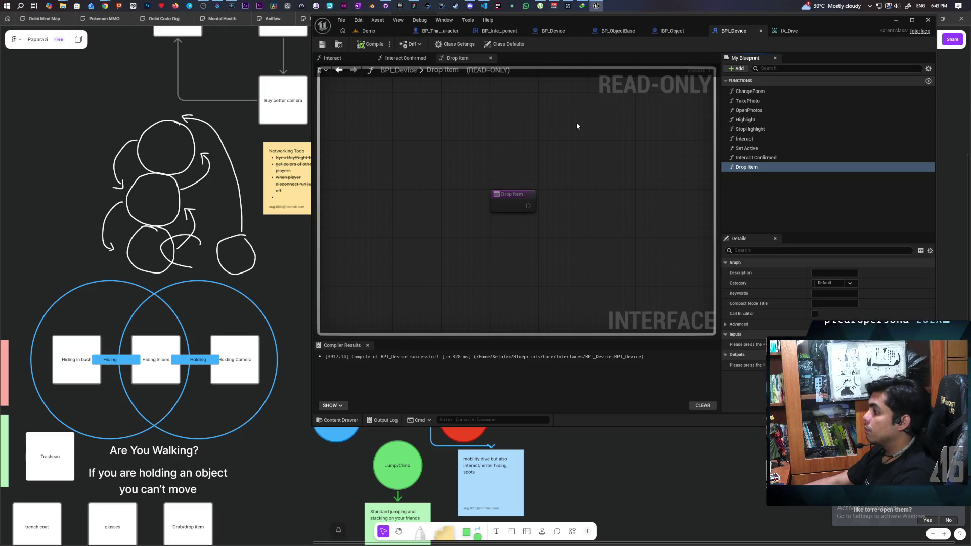
{"action": "left_click", "coordinate": [618, 31]}
{"action": "left_click", "coordinate": [675, 32]}
{"action": "left_click", "coordinate": [737, 31]}
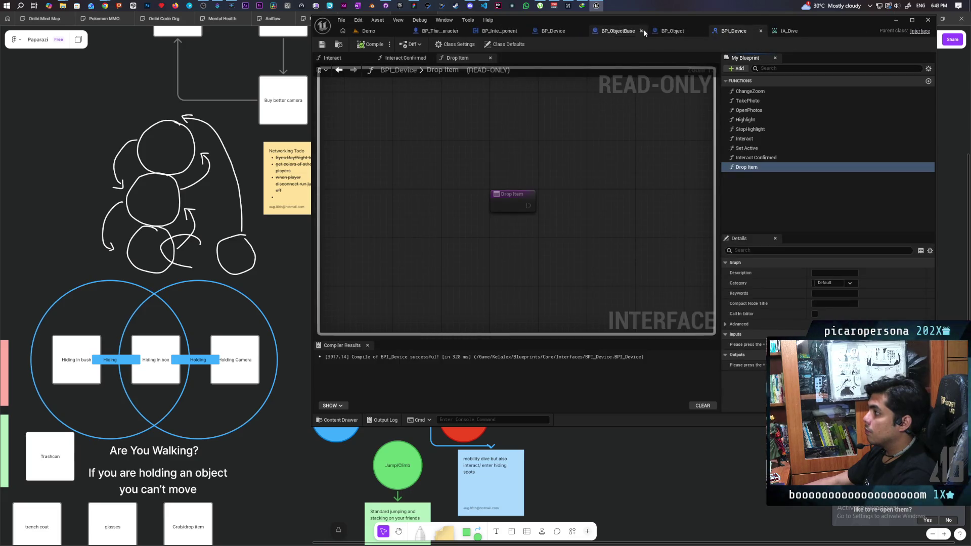
{"action": "left_click", "coordinate": [620, 31]}
{"action": "left_click", "coordinate": [554, 31]}
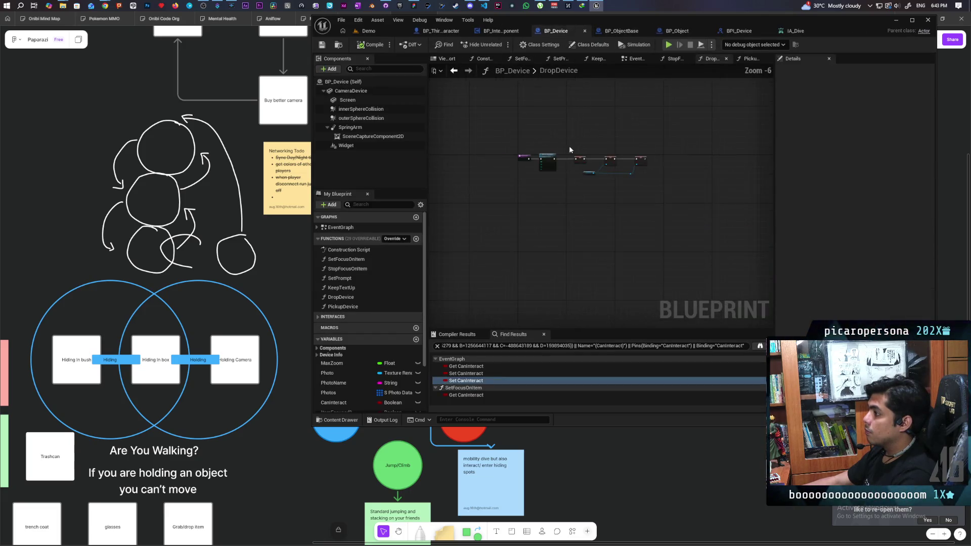
Select and copy DropDevice's Detach From Actor node, then go to BP_ObjectBase's event graph.
{"action": "scroll", "coordinate": [550, 159], "scroll_direction": "up", "scroll_amount": 1}
{"action": "left_click", "coordinate": [526, 202]}
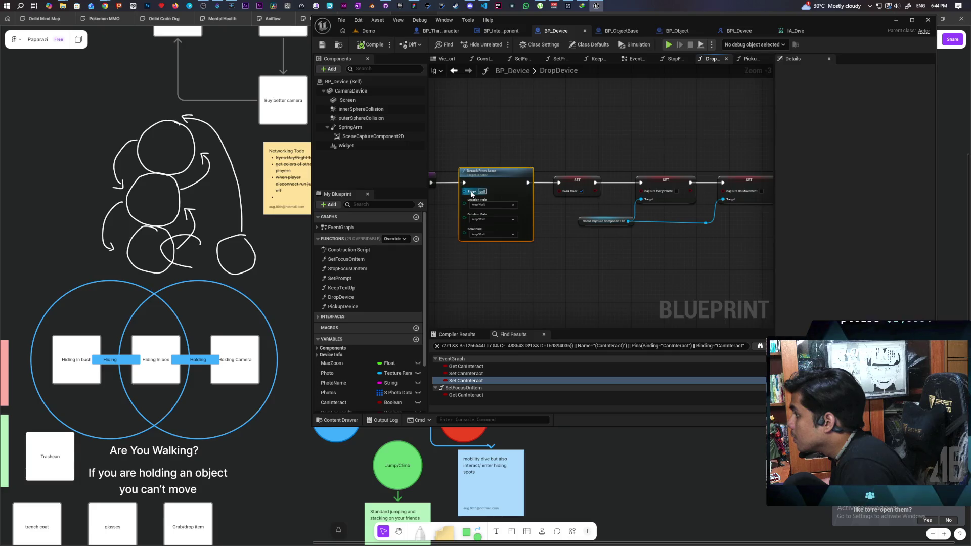
{"action": "left_click", "coordinate": [621, 30]}
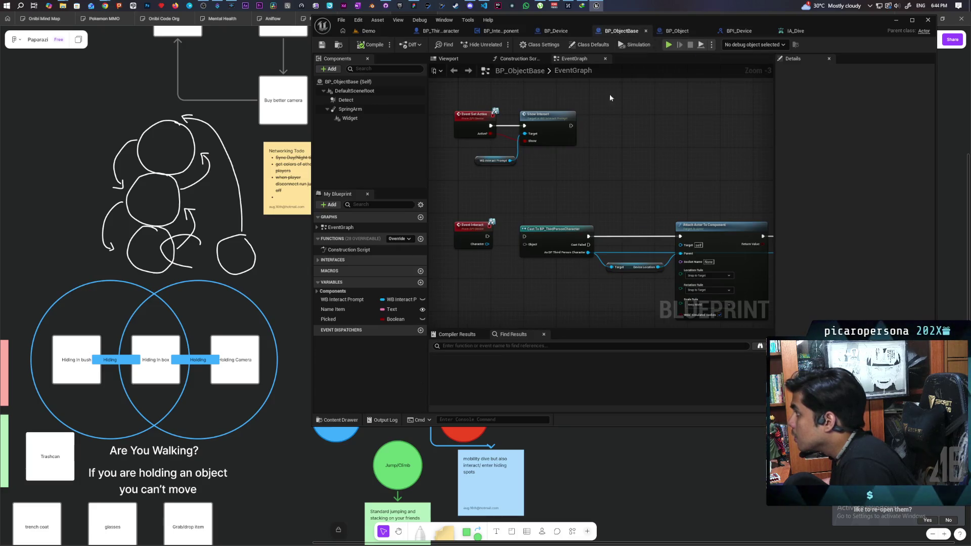
Add Event Drop Item wired to the pasted Detach From Actor and a SET Picked node, then compile.
{"action": "scroll", "coordinate": [557, 160], "scroll_direction": "down", "scroll_amount": 3}
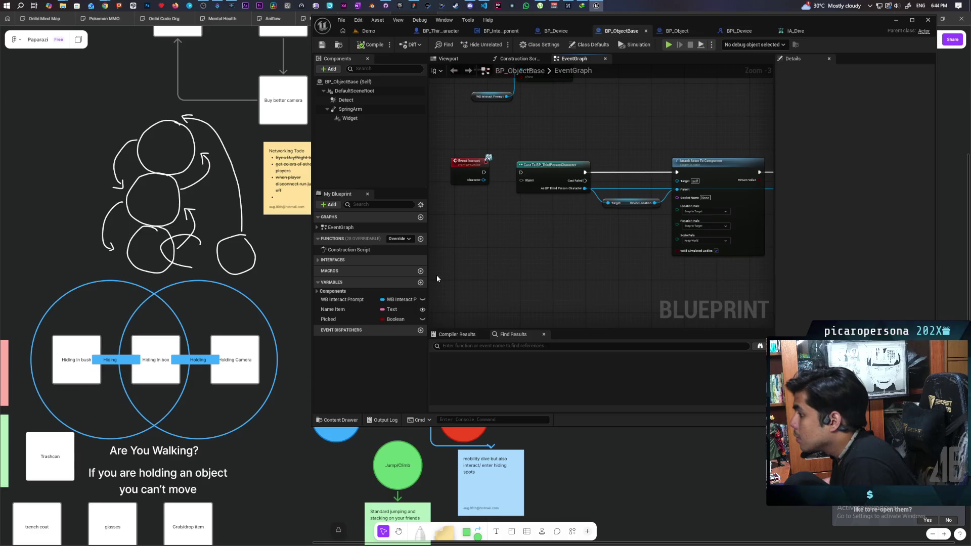
{"action": "left_click", "coordinate": [332, 260]}
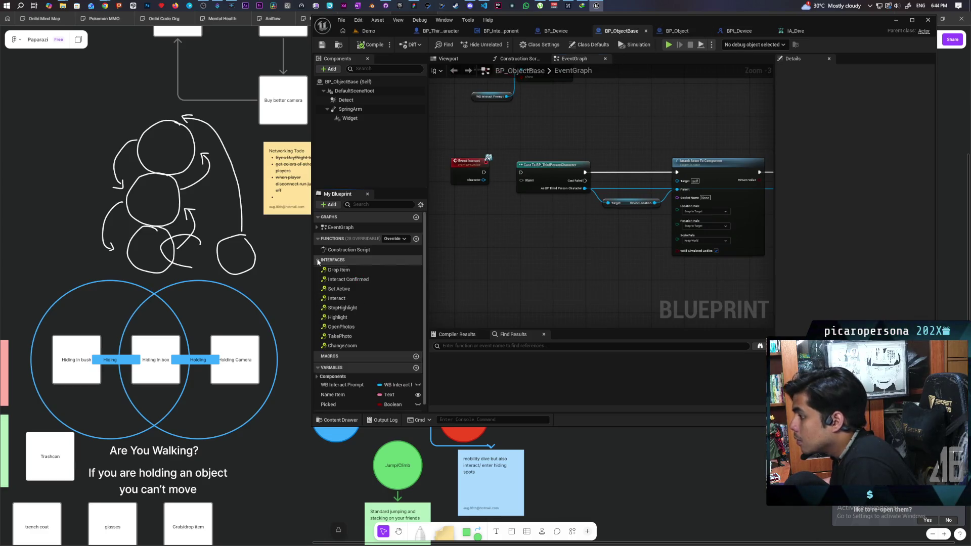
{"action": "double_click", "coordinate": [339, 269]}
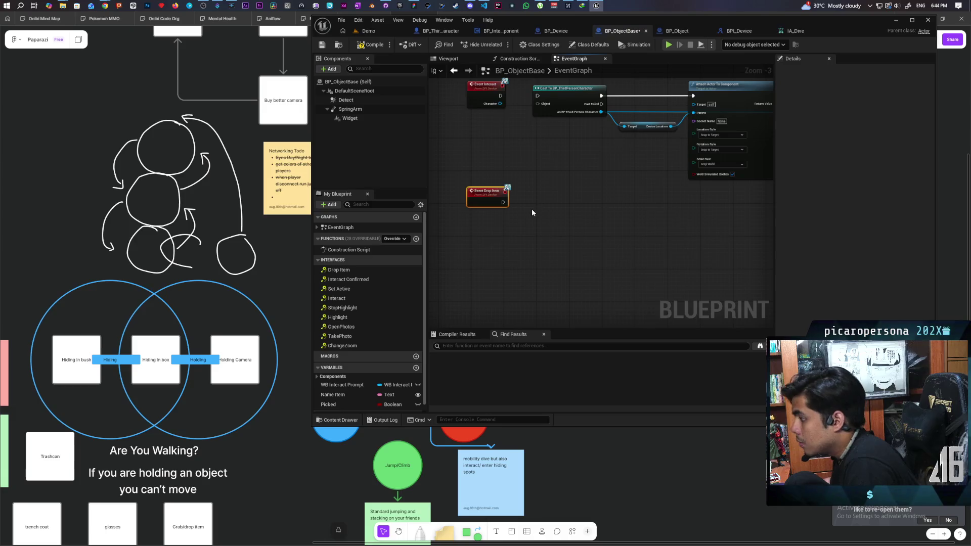
{"action": "key", "text": "ctrl+v"}
{"action": "left_click_drag", "start_coordinate": [323, 405], "coordinate": [606, 228]}
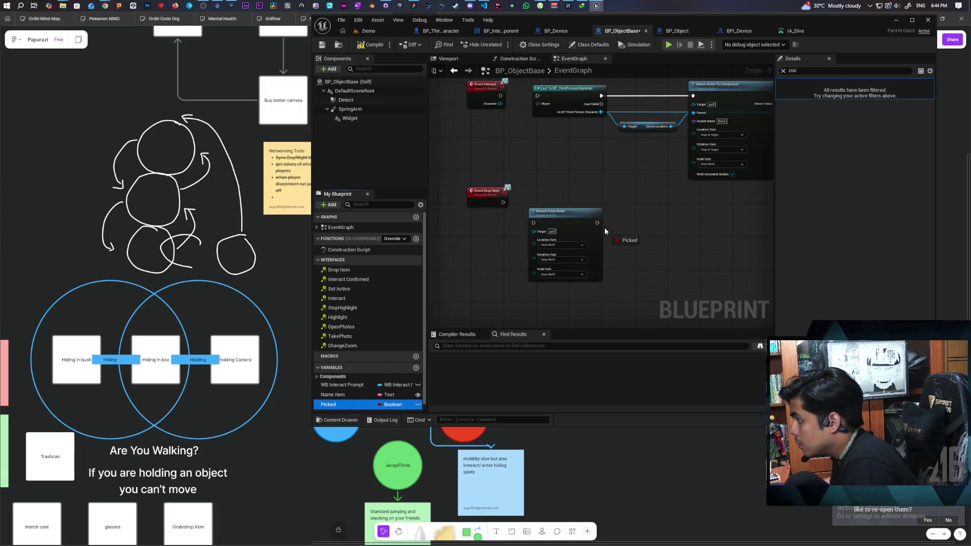
{"action": "mouse_move", "coordinate": [485, 193]}
{"action": "left_mouse_down"}
{"action": "mouse_move", "coordinate": [486, 216]}
{"action": "mouse_move", "coordinate": [503, 227]}
{"action": "mouse_move", "coordinate": [491, 226]}
{"action": "left_mouse_up"}
{"action": "left_click", "coordinate": [362, 48]}
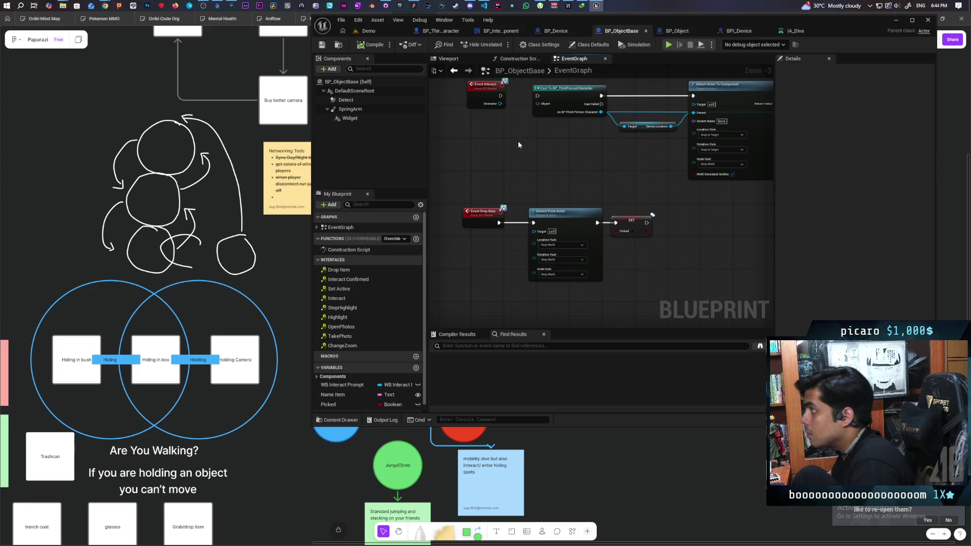
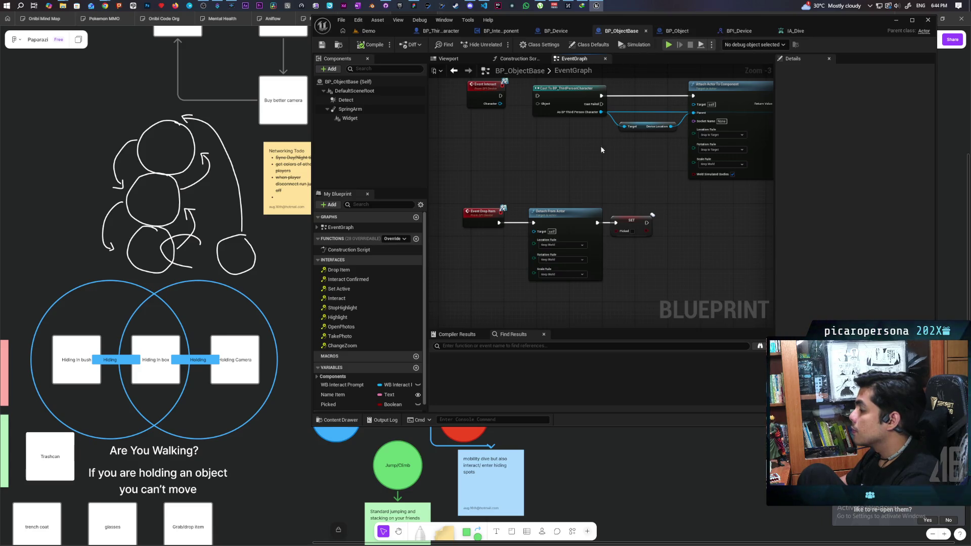
Add a Widget component reference and a Set Visibility node to BP_ObjectBase's Drop Item graph.
{"action": "mouse_move", "coordinate": [619, 170]}
{"action": "left_mouse_down"}
{"action": "mouse_move", "coordinate": [585, 175]}
{"action": "mouse_move", "coordinate": [594, 173]}
{"action": "left_mouse_up"}
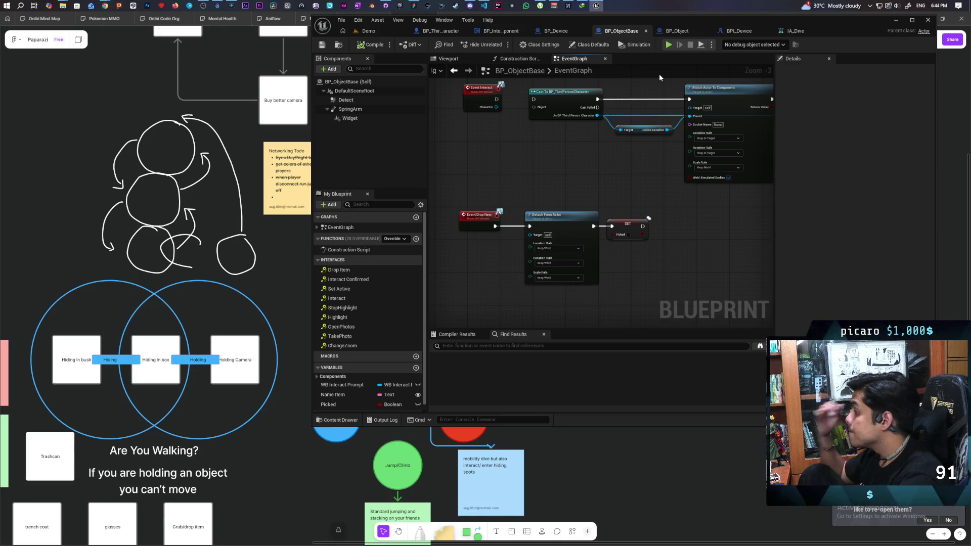
{"action": "scroll", "coordinate": [579, 195], "scroll_direction": "down", "scroll_amount": 2}
{"action": "mouse_move", "coordinate": [555, 207]}
{"action": "left_mouse_down"}
{"action": "mouse_move", "coordinate": [585, 228]}
{"action": "mouse_move", "coordinate": [522, 262]}
{"action": "mouse_move", "coordinate": [496, 304]}
{"action": "mouse_move", "coordinate": [530, 208]}
{"action": "left_mouse_up"}
{"action": "left_click", "coordinate": [573, 217]}
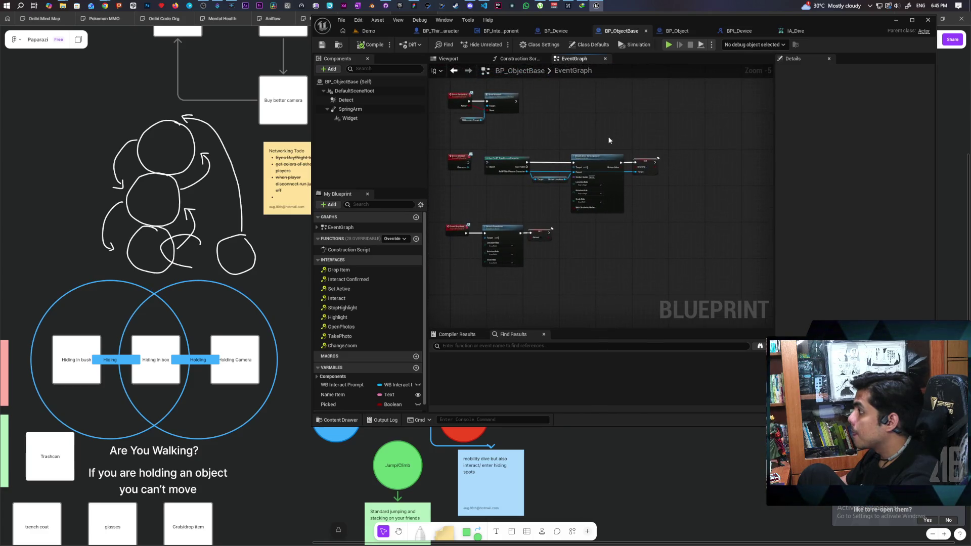
{"action": "mouse_move", "coordinate": [358, 119]}
{"action": "left_mouse_down"}
{"action": "mouse_move", "coordinate": [578, 251]}
{"action": "mouse_move", "coordinate": [546, 255]}
{"action": "mouse_move", "coordinate": [566, 266]}
{"action": "mouse_move", "coordinate": [572, 236]}
{"action": "left_mouse_up"}
{"action": "scroll", "coordinate": [564, 256], "scroll_direction": "up", "scroll_amount": 3}
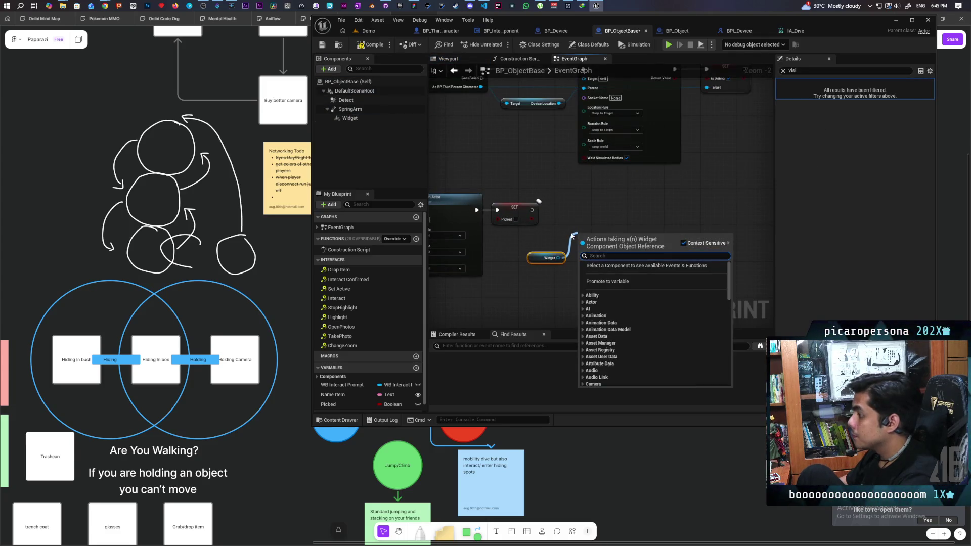
{"action": "type", "text": "set visi"}
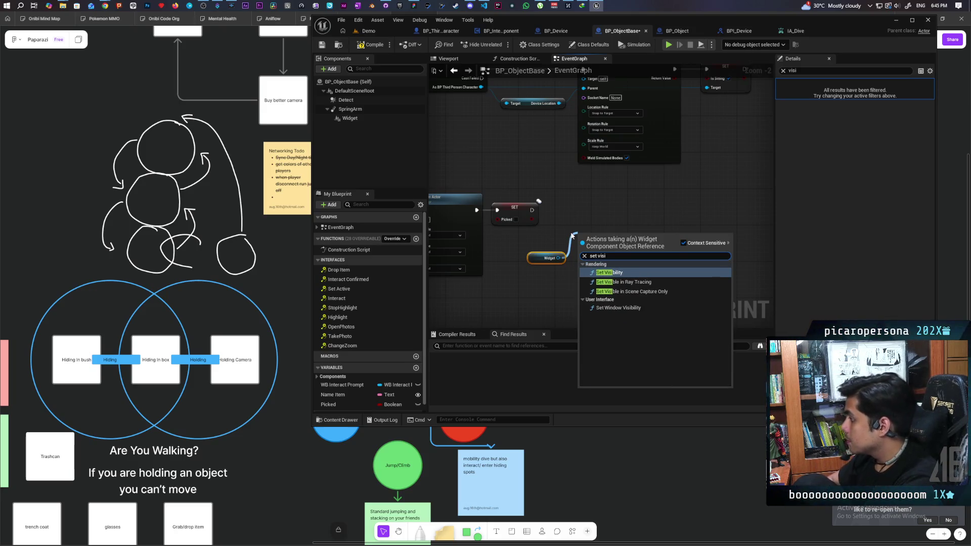
{"action": "key", "text": "Return"}
Check New Visibility, wire Set Visibility after SET Picked, then open BP_ThirdPersonCharacter.
{"action": "mouse_move", "coordinate": [613, 267]}
{"action": "left_mouse_down"}
{"action": "mouse_move", "coordinate": [611, 243]}
{"action": "mouse_move", "coordinate": [597, 229]}
{"action": "left_mouse_up"}
{"action": "left_click", "coordinate": [603, 237]}
{"action": "mouse_move", "coordinate": [532, 209]}
{"action": "left_mouse_down"}
{"action": "mouse_move", "coordinate": [570, 200]}
{"action": "mouse_move", "coordinate": [581, 212]}
{"action": "left_mouse_up"}
{"action": "left_click_drag", "start_coordinate": [527, 251], "coordinate": [509, 247]}
{"action": "type", "text": "visi"}
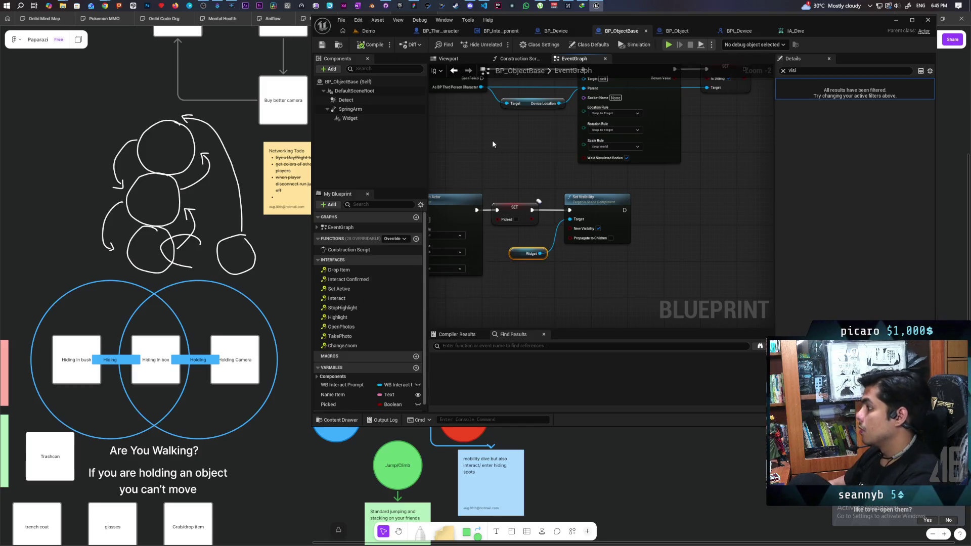
{"action": "left_click", "coordinate": [439, 31]}
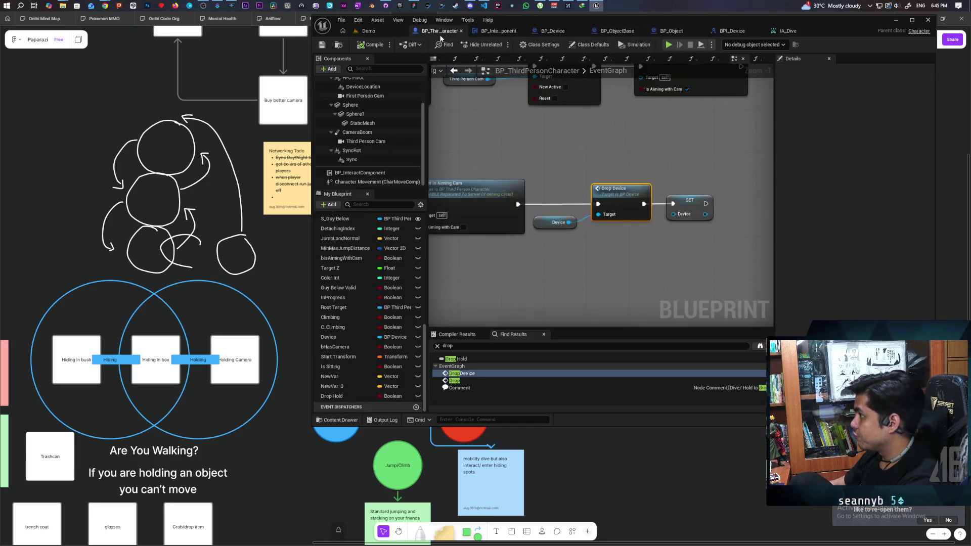
In BP_InteractComponent, add a custom event named 'Drop Item'.
{"action": "mouse_move", "coordinate": [527, 236]}
{"action": "left_mouse_down"}
{"action": "mouse_move", "coordinate": [477, 259]}
{"action": "mouse_move", "coordinate": [492, 187]}
{"action": "left_mouse_up"}
{"action": "left_click", "coordinate": [490, 31]}
{"action": "scroll", "coordinate": [560, 176], "scroll_direction": "down", "scroll_amount": 4}
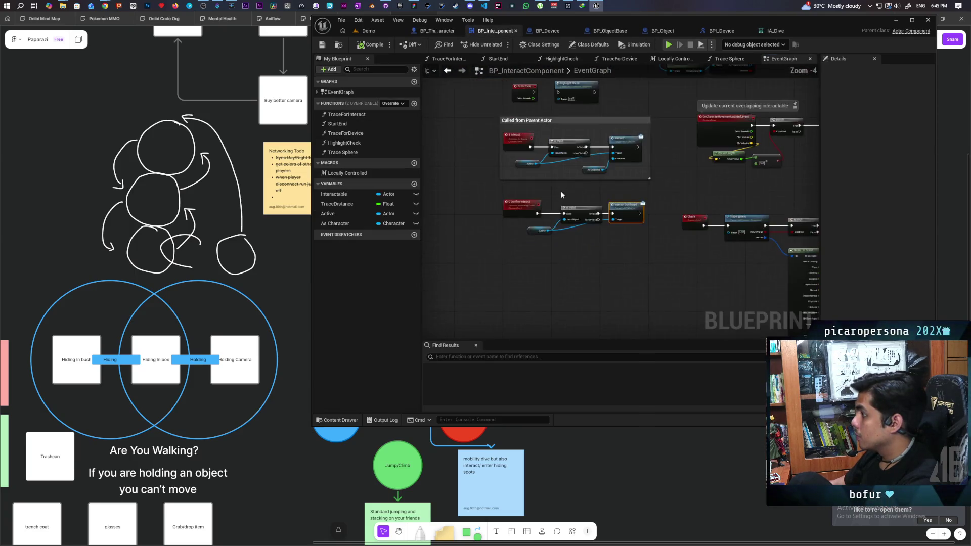
{"action": "scroll", "coordinate": [516, 205], "scroll_direction": "up", "scroll_amount": 2}
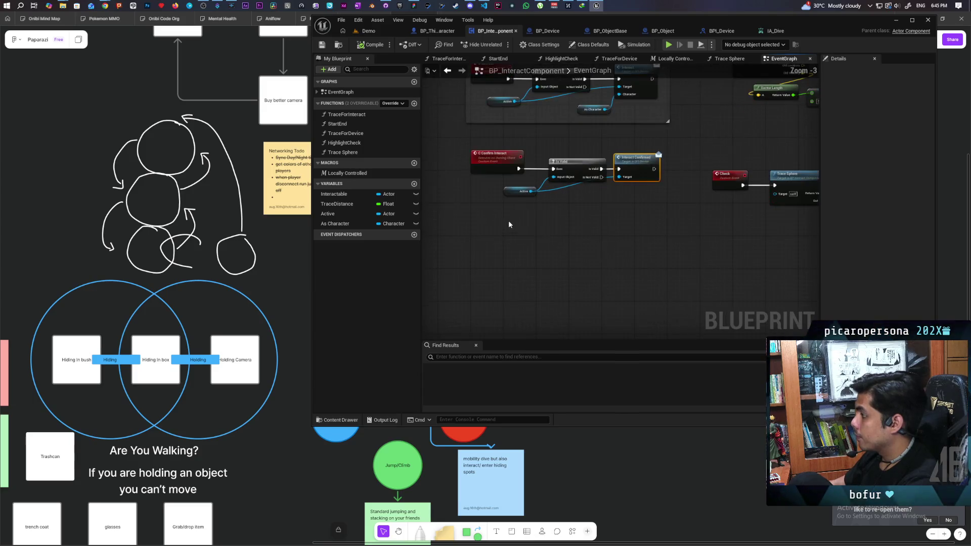
{"action": "mouse_move", "coordinate": [500, 248]}
{"action": "left_mouse_down"}
{"action": "mouse_move", "coordinate": [498, 279]}
{"action": "mouse_move", "coordinate": [493, 261]}
{"action": "left_mouse_up"}
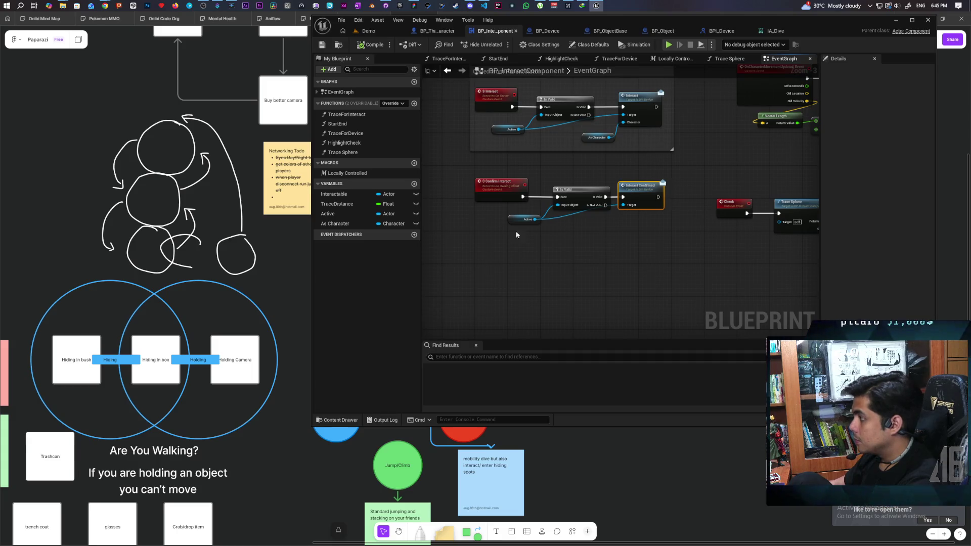
{"action": "left_click", "coordinate": [468, 274]}
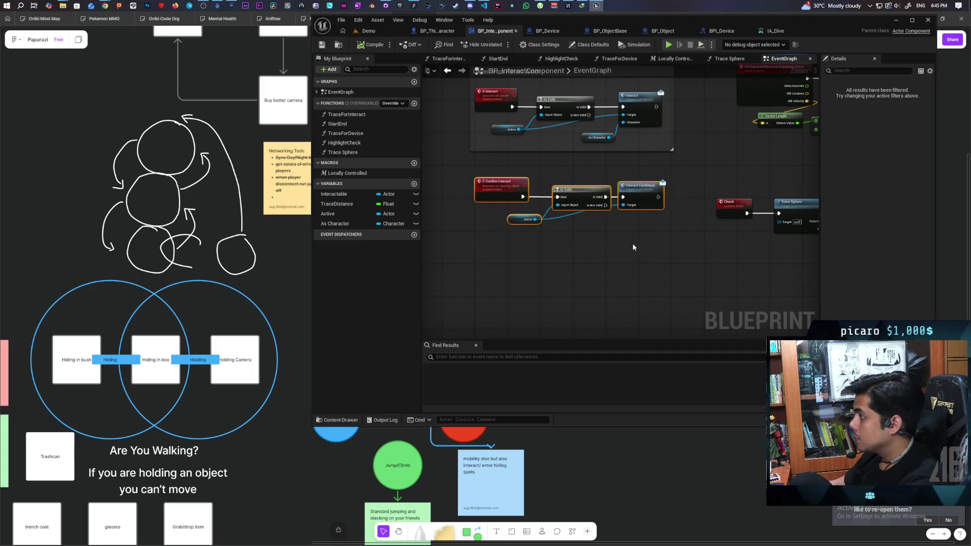
{"action": "left_click", "coordinate": [480, 252]}
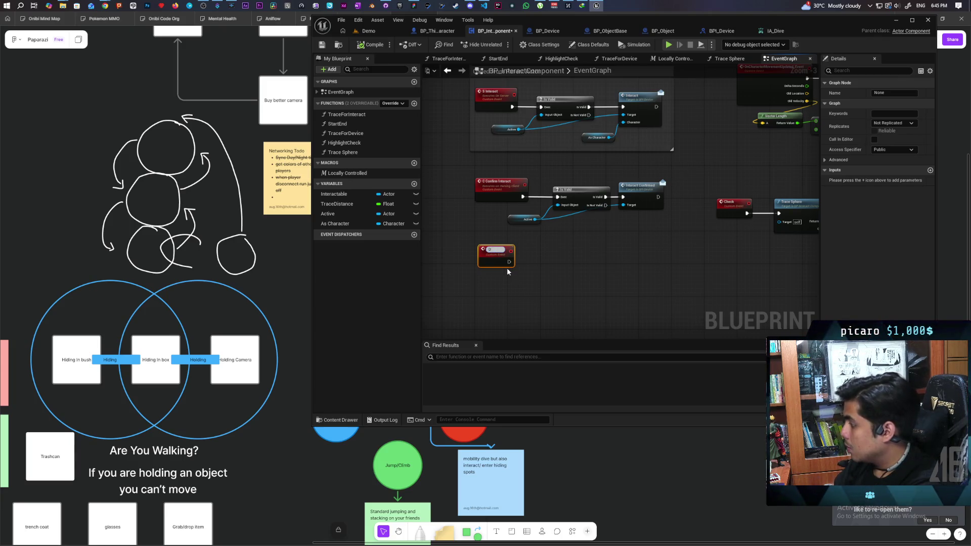
{"action": "type", "text": "rop"}
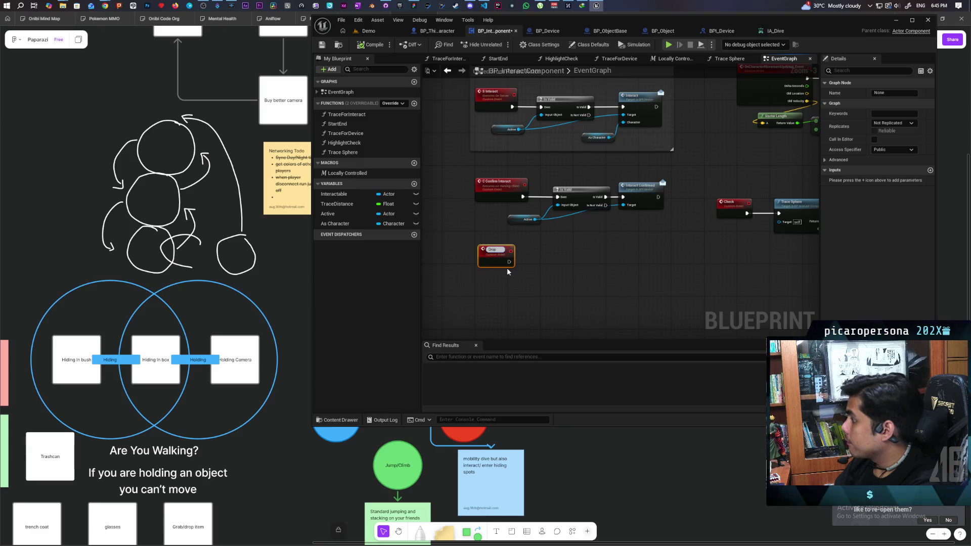
{"action": "type", "text": " Item"}
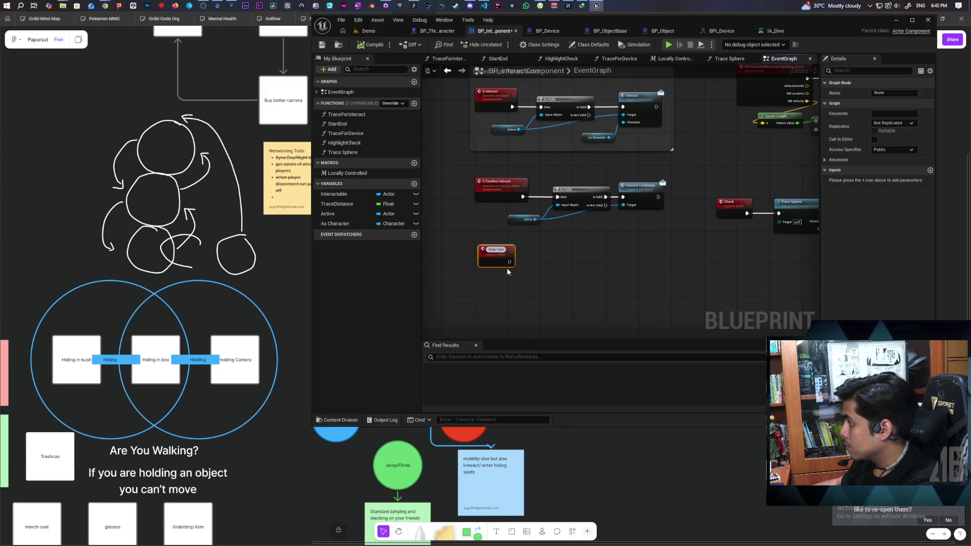
{"action": "key", "text": "Return"}
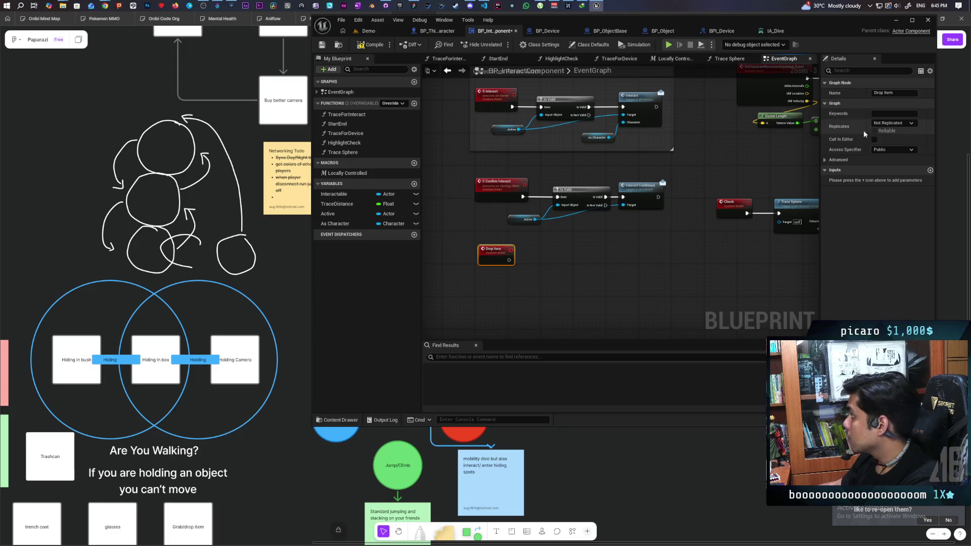
Set the Drop Item event to Run on Server and Reliable.
{"action": "left_click", "coordinate": [889, 124]}
{"action": "left_click", "coordinate": [896, 151]}
{"action": "left_click", "coordinate": [892, 123]}
{"action": "left_click", "coordinate": [882, 150]}
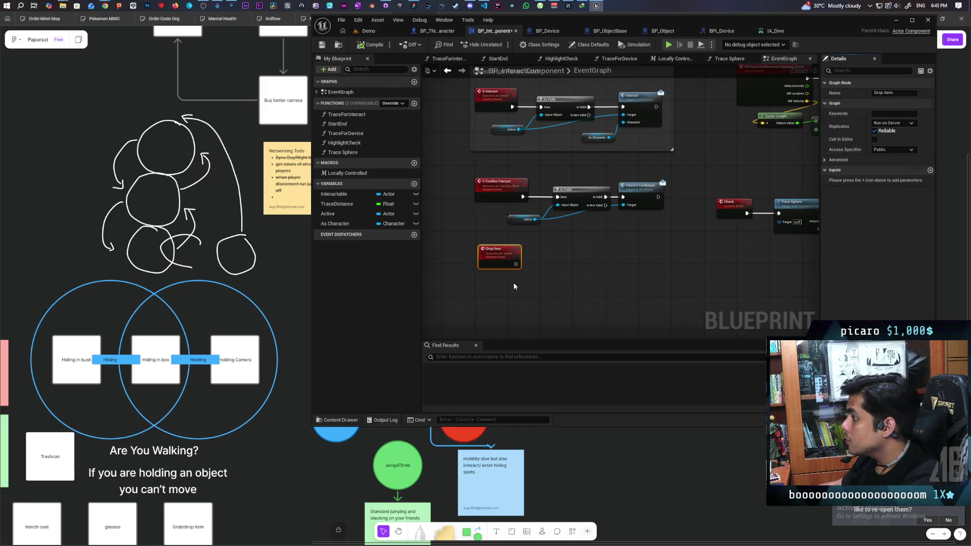
{"action": "scroll", "coordinate": [513, 283], "scroll_direction": "up", "scroll_amount": 2}
{"action": "left_click", "coordinate": [483, 292]}
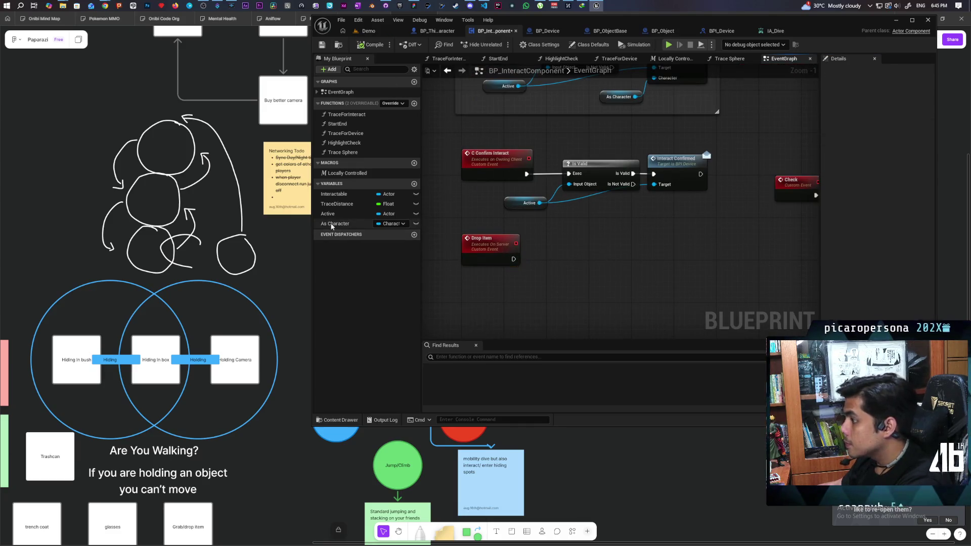
Add a Get Active and Is Valid check that calls the Drop Item message on Active.
{"action": "mouse_move", "coordinate": [354, 214]}
{"action": "left_mouse_down"}
{"action": "mouse_move", "coordinate": [379, 229]}
{"action": "mouse_move", "coordinate": [425, 221]}
{"action": "mouse_move", "coordinate": [433, 293]}
{"action": "left_mouse_up"}
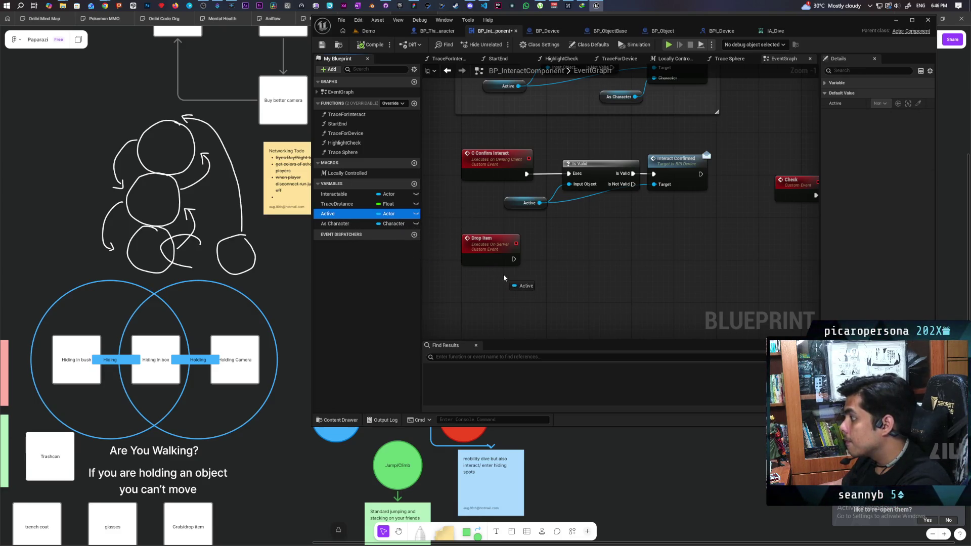
{"action": "left_click_drag", "start_coordinate": [503, 277], "coordinate": [504, 278]}
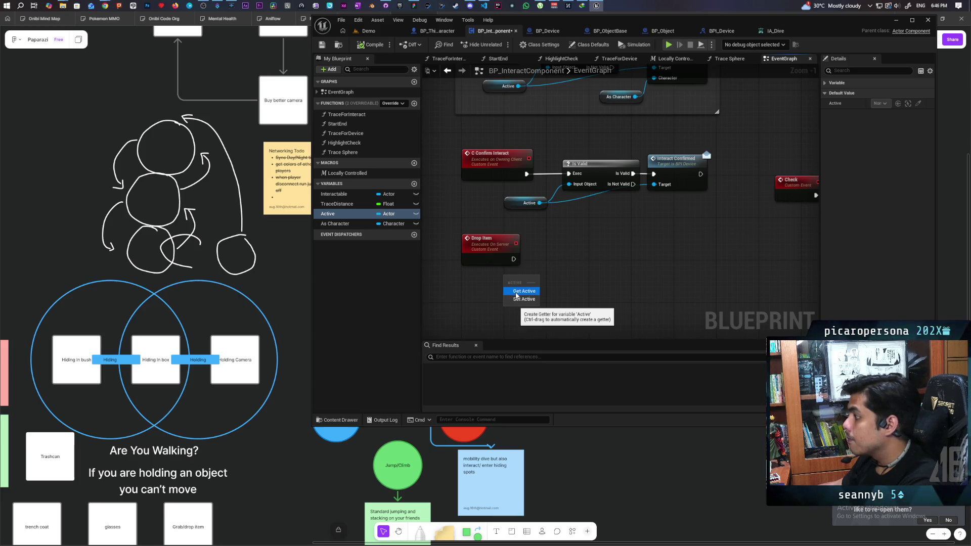
{"action": "left_click", "coordinate": [515, 291]}
{"action": "left_click_drag", "start_coordinate": [596, 277], "coordinate": [551, 293]}
{"action": "mouse_move", "coordinate": [469, 294]}
{"action": "left_mouse_down"}
{"action": "mouse_move", "coordinate": [519, 263]}
{"action": "mouse_move", "coordinate": [545, 277]}
{"action": "left_mouse_up"}
{"action": "key", "text": "ctrl+v"}
{"action": "mouse_move", "coordinate": [497, 311]}
{"action": "left_mouse_down"}
{"action": "mouse_move", "coordinate": [465, 289]}
{"action": "mouse_move", "coordinate": [508, 298]}
{"action": "left_mouse_up"}
{"action": "type", "text": "drop item"}
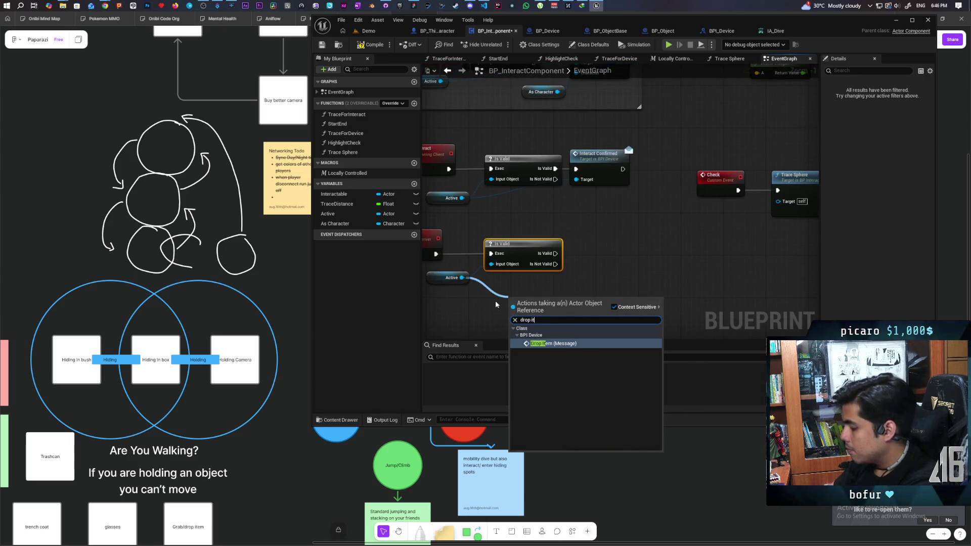
{"action": "key", "text": "Return"}
{"action": "mouse_move", "coordinate": [522, 308]}
{"action": "left_mouse_down"}
{"action": "mouse_move", "coordinate": [601, 244]}
{"action": "mouse_move", "coordinate": [591, 249]}
{"action": "mouse_move", "coordinate": [605, 249]}
{"action": "left_mouse_up"}
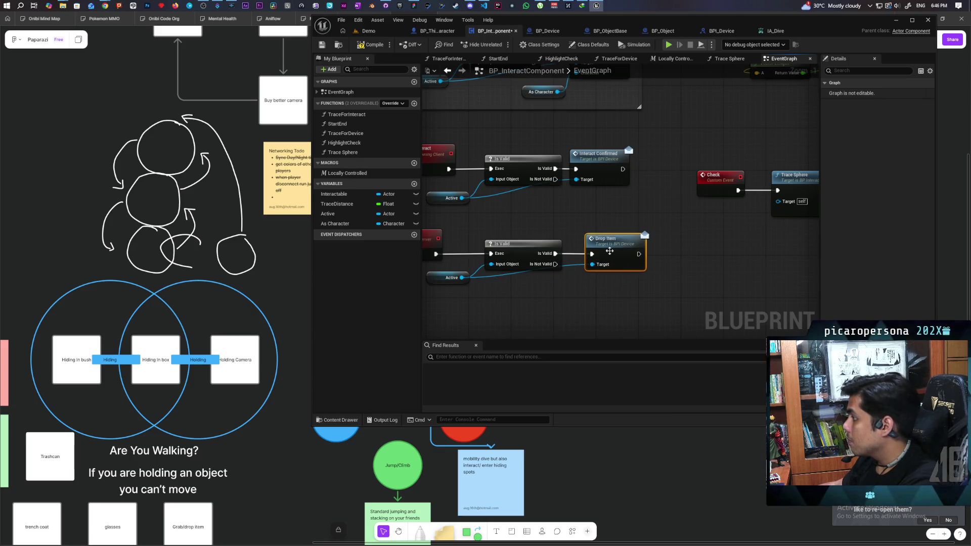
{"action": "left_click_drag", "start_coordinate": [515, 293], "coordinate": [570, 291]}
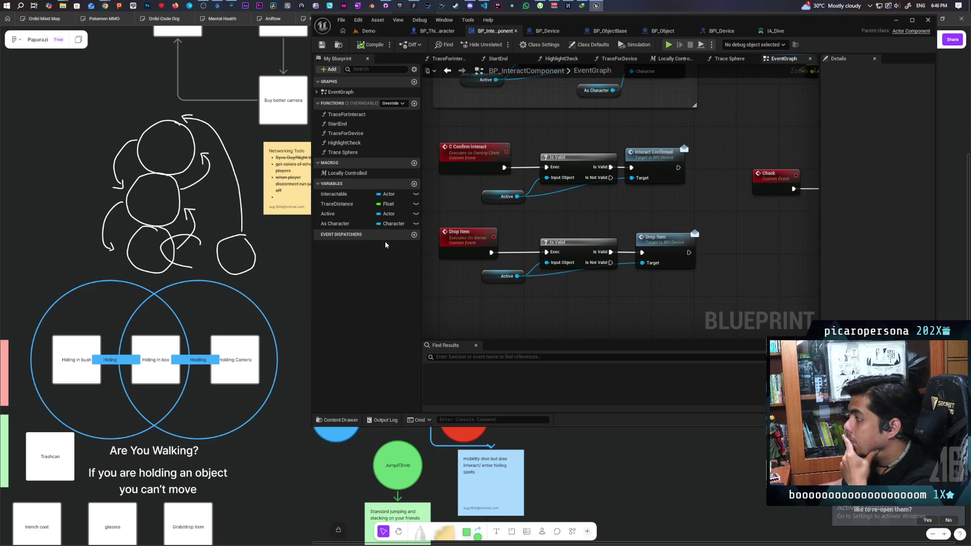
Cast the As Character getter to the third-person character, running after the Drop Item call.
{"action": "left_click_drag", "start_coordinate": [334, 223], "coordinate": [668, 305]}
{"action": "left_click", "coordinate": [668, 300]}
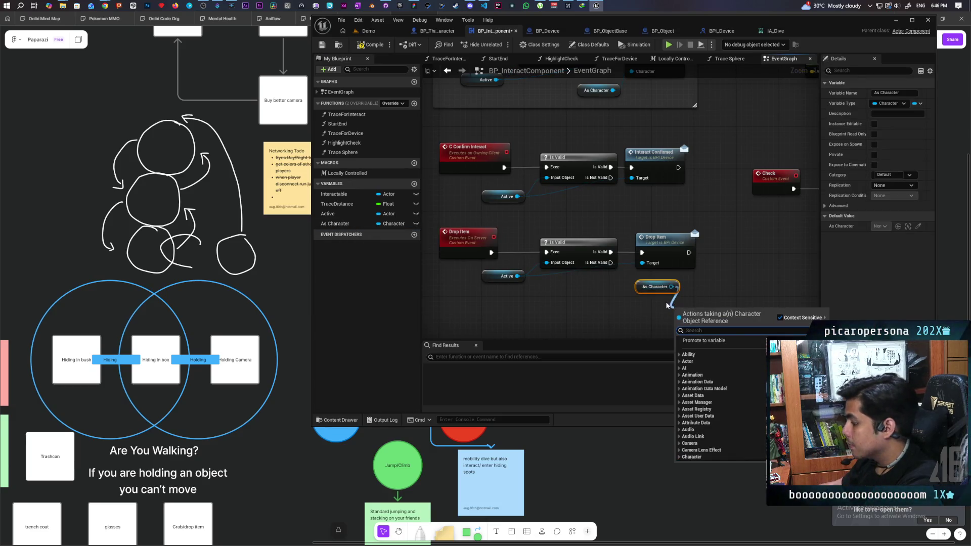
{"action": "type", "text": "cast to third"}
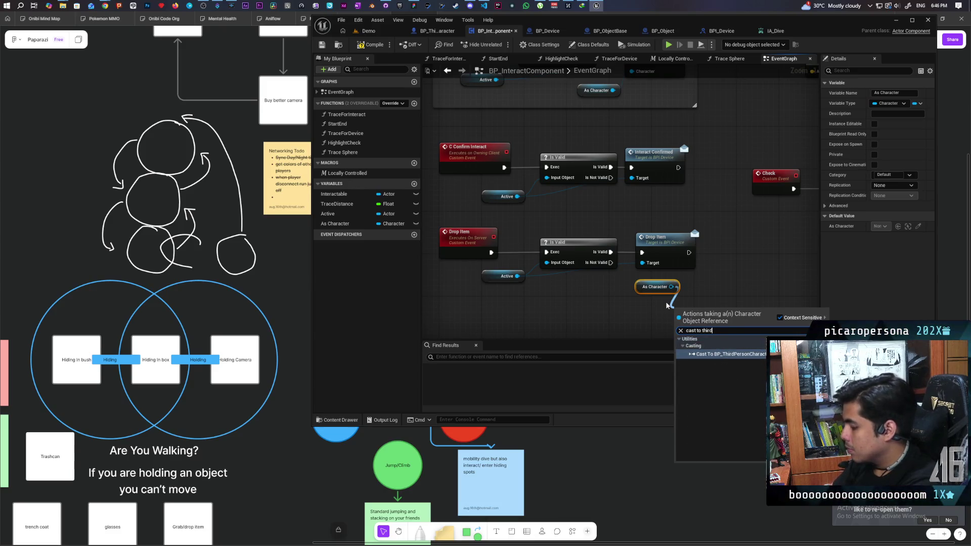
{"action": "key", "text": "Return"}
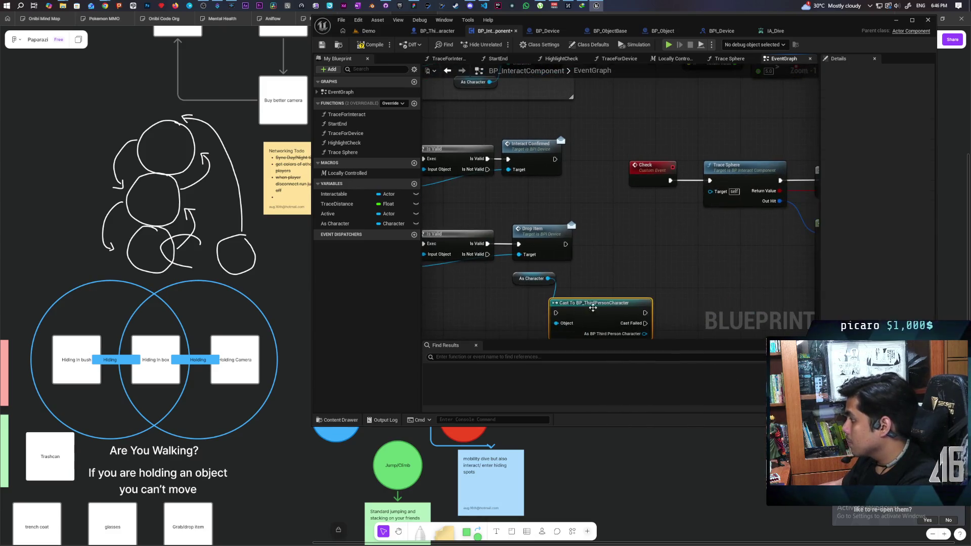
{"action": "left_click_drag", "start_coordinate": [586, 307], "coordinate": [604, 281]}
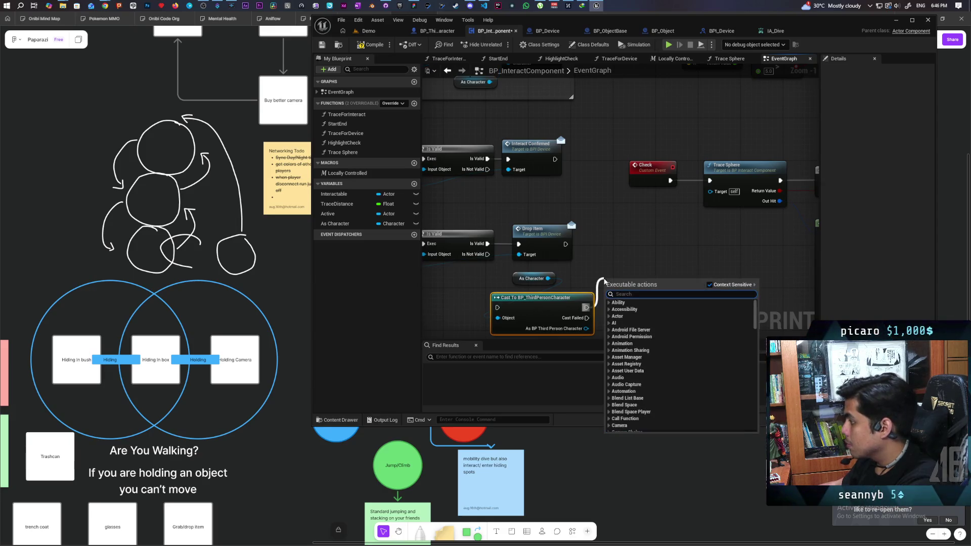
{"action": "key", "text": "Escape"}
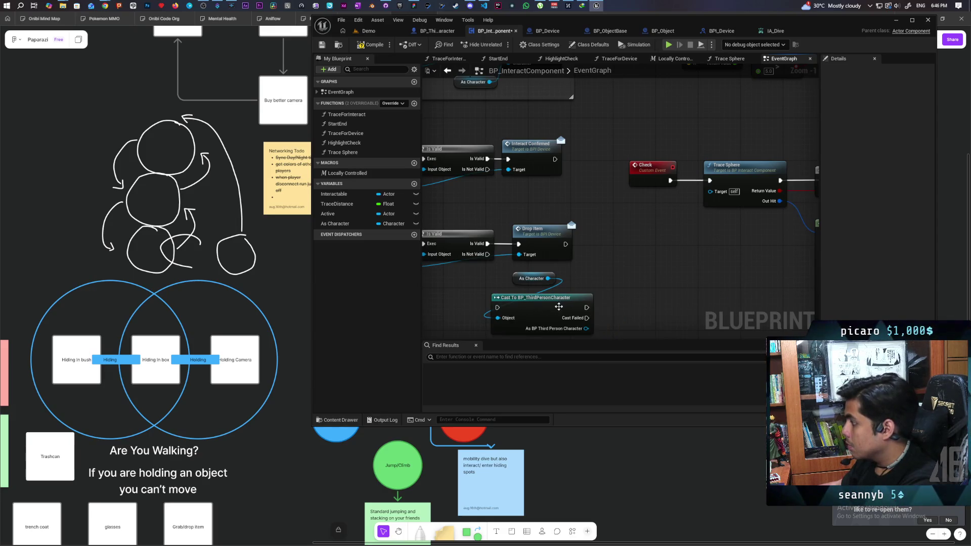
{"action": "left_click_drag", "start_coordinate": [564, 244], "coordinate": [497, 308]}
Set Is Sitting on a successful cast, compile the interact component, and open BP_Object.
{"action": "left_click_drag", "start_coordinate": [586, 329], "coordinate": [618, 317]}
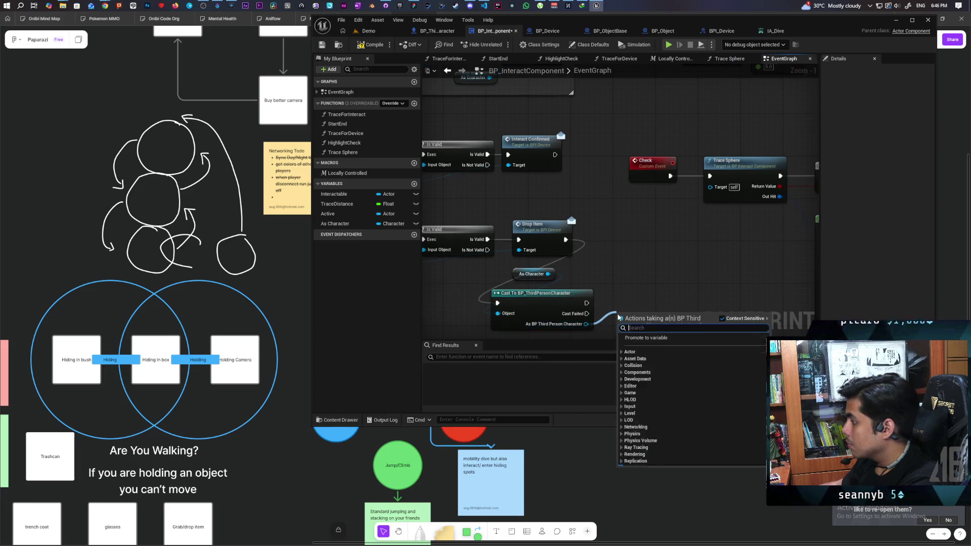
{"action": "type", "text": "sitting"}
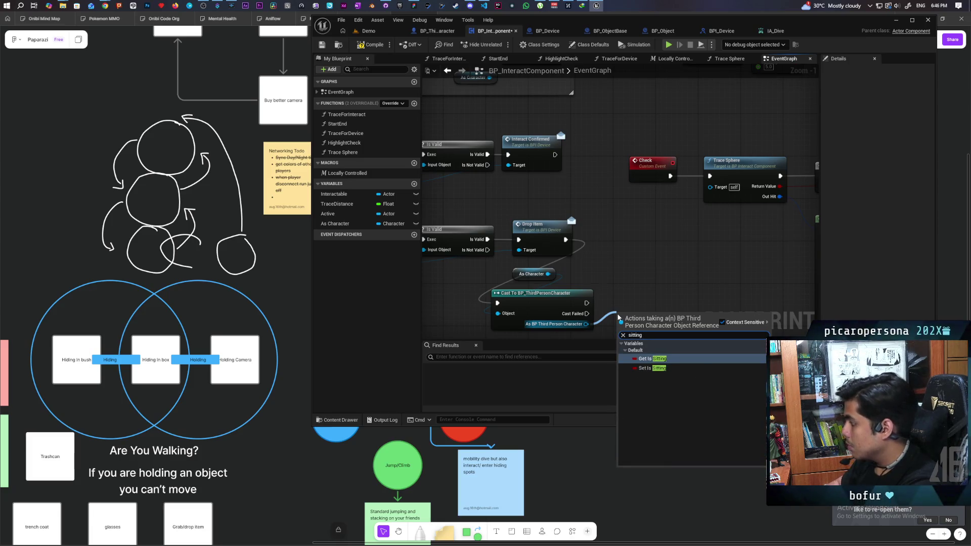
{"action": "left_click", "coordinate": [647, 368]}
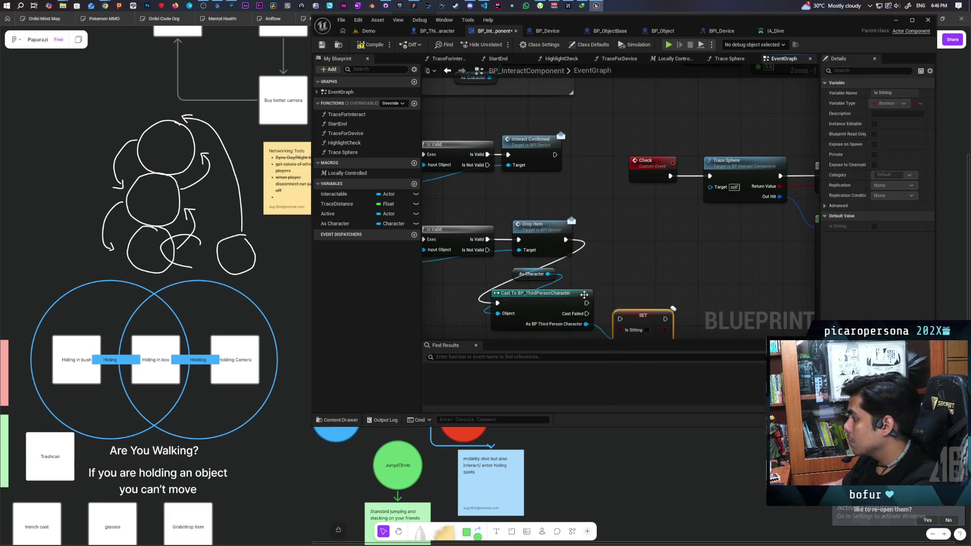
{"action": "mouse_move", "coordinate": [585, 303]}
{"action": "left_mouse_down"}
{"action": "mouse_move", "coordinate": [620, 318]}
{"action": "mouse_move", "coordinate": [629, 301]}
{"action": "left_mouse_up"}
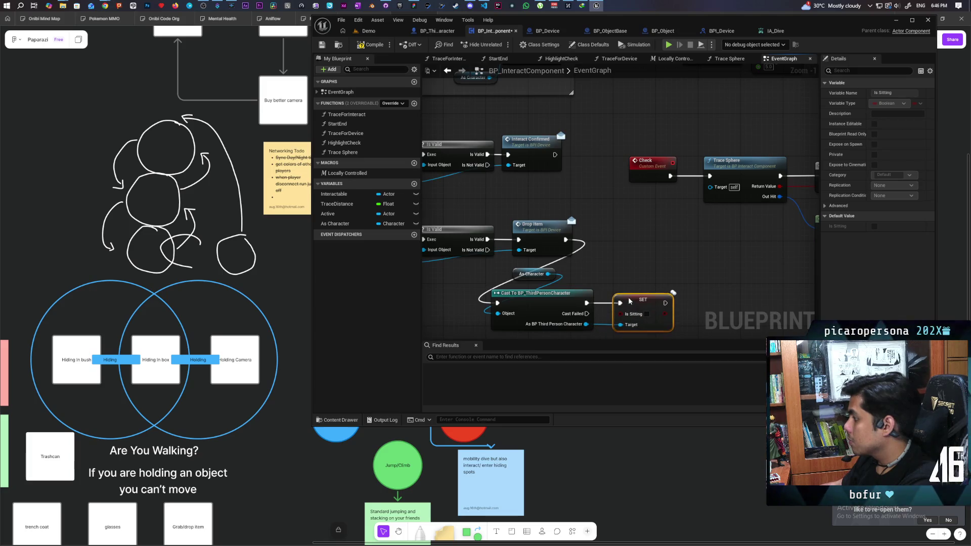
{"action": "left_click", "coordinate": [372, 45]}
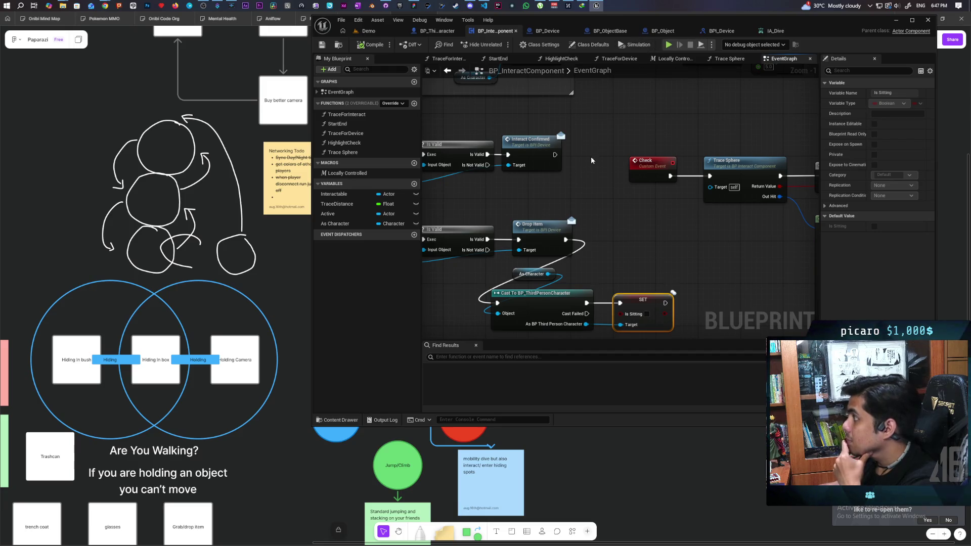
{"action": "scroll", "coordinate": [615, 189], "scroll_direction": "down", "scroll_amount": 2}
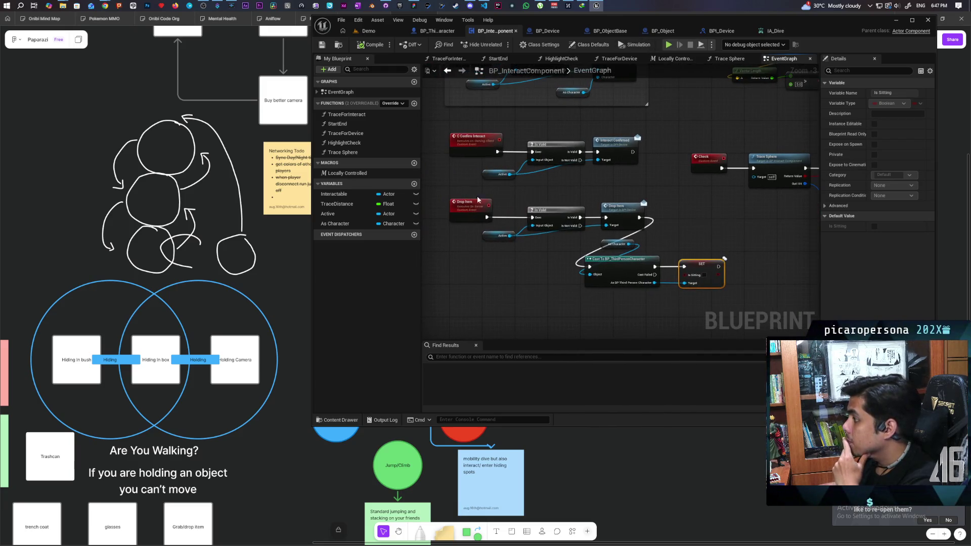
{"action": "mouse_move", "coordinate": [528, 230]}
{"action": "left_mouse_down"}
{"action": "mouse_move", "coordinate": [498, 239]}
{"action": "mouse_move", "coordinate": [527, 233]}
{"action": "left_mouse_up"}
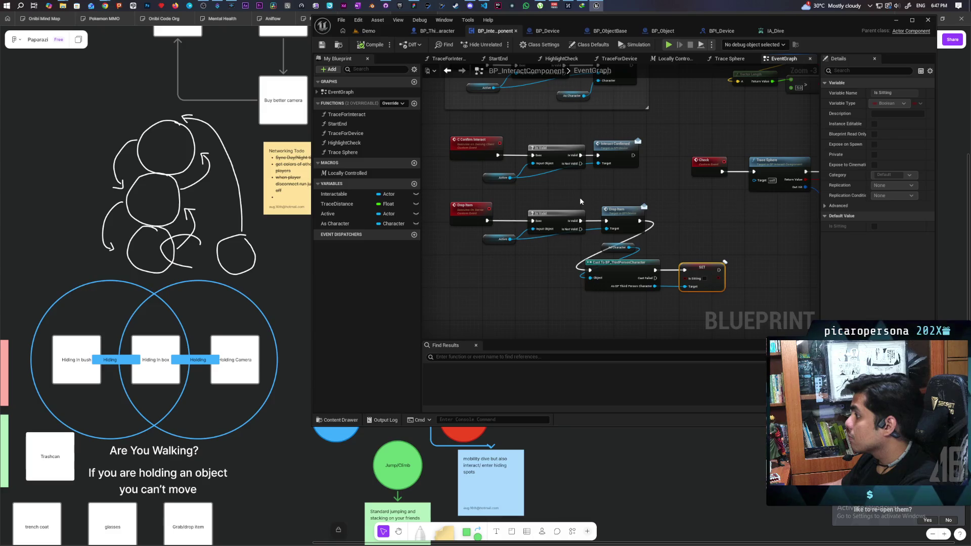
{"action": "left_click", "coordinate": [662, 32]}
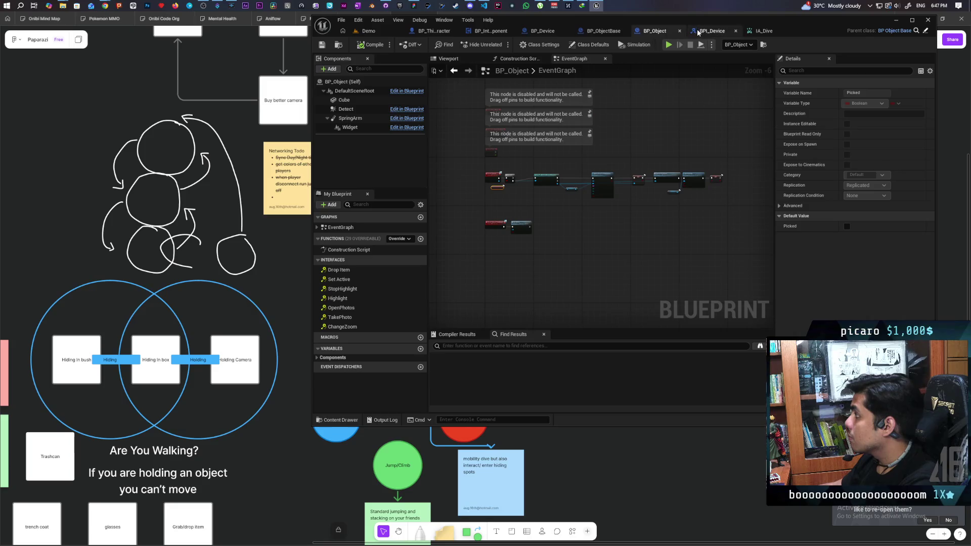
In BP_ThirdPersonCharacter, add a BP_InteractComponent reference with a Drop Item call.
{"action": "left_click", "coordinate": [434, 31]}
{"action": "scroll", "coordinate": [642, 160], "scroll_direction": "up", "scroll_amount": 4}
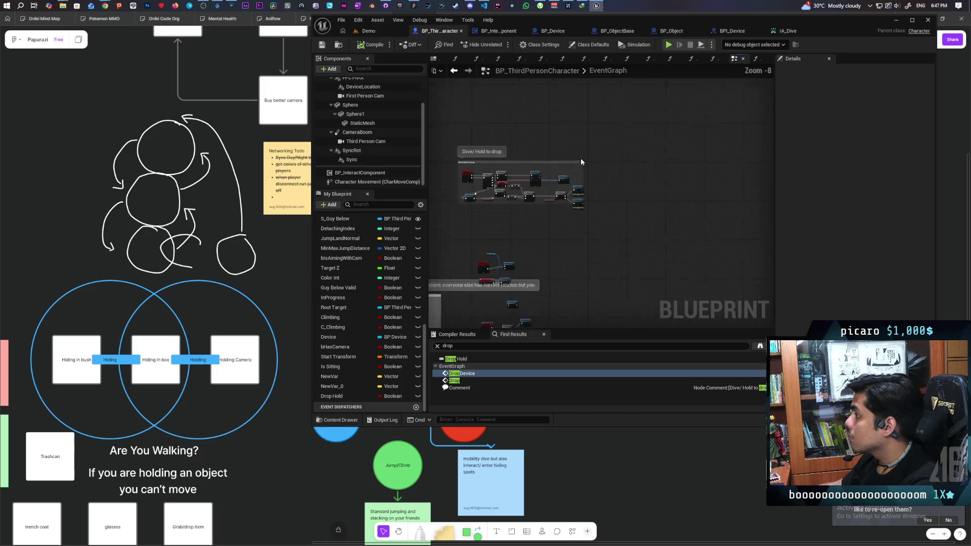
{"action": "scroll", "coordinate": [642, 154], "scroll_direction": "up", "scroll_amount": 2}
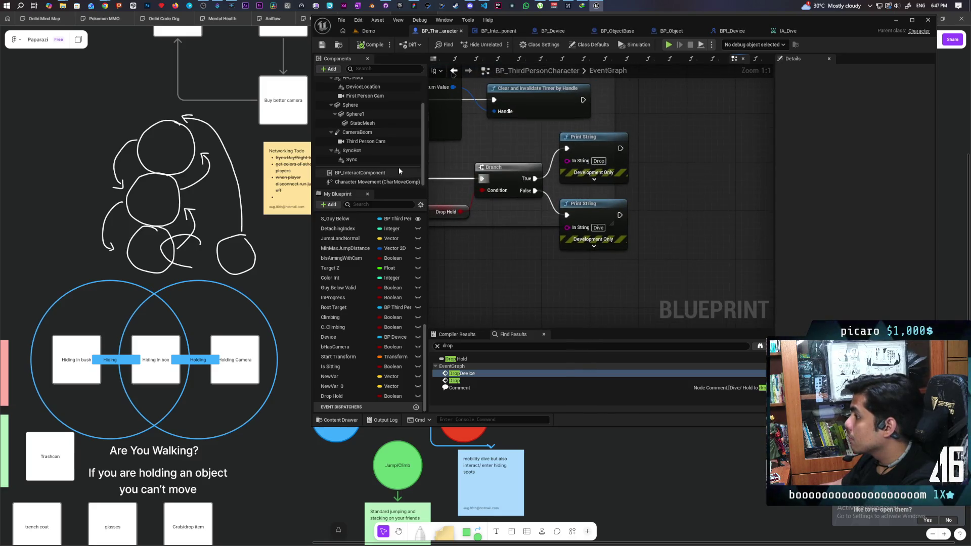
{"action": "left_click_drag", "start_coordinate": [595, 185], "coordinate": [603, 150]}
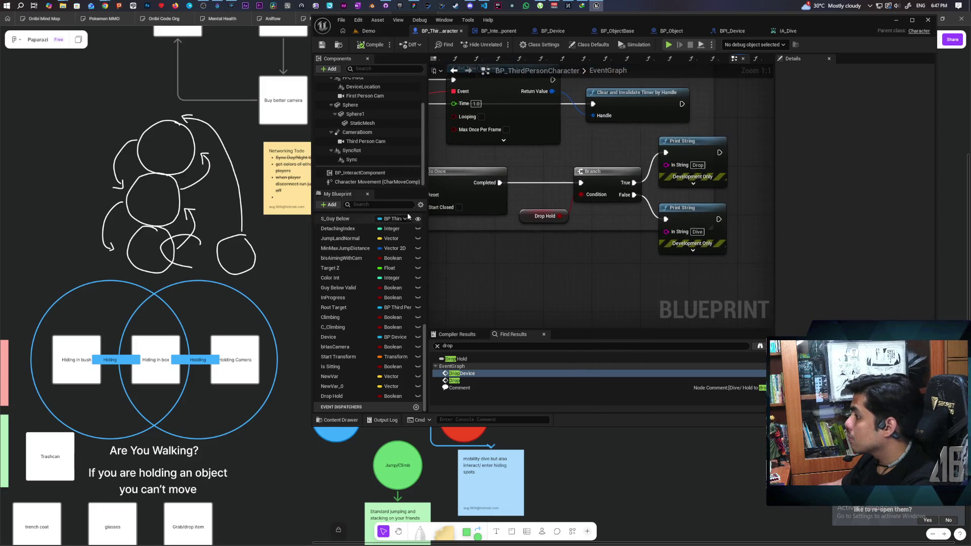
{"action": "left_click", "coordinate": [360, 172]}
{"action": "mouse_move", "coordinate": [360, 172]}
{"action": "left_mouse_down"}
{"action": "mouse_move", "coordinate": [582, 270]}
{"action": "mouse_move", "coordinate": [651, 289]}
{"action": "mouse_move", "coordinate": [548, 247]}
{"action": "left_mouse_up"}
{"action": "type", "text": "drop"}
{"action": "key", "text": "Return"}
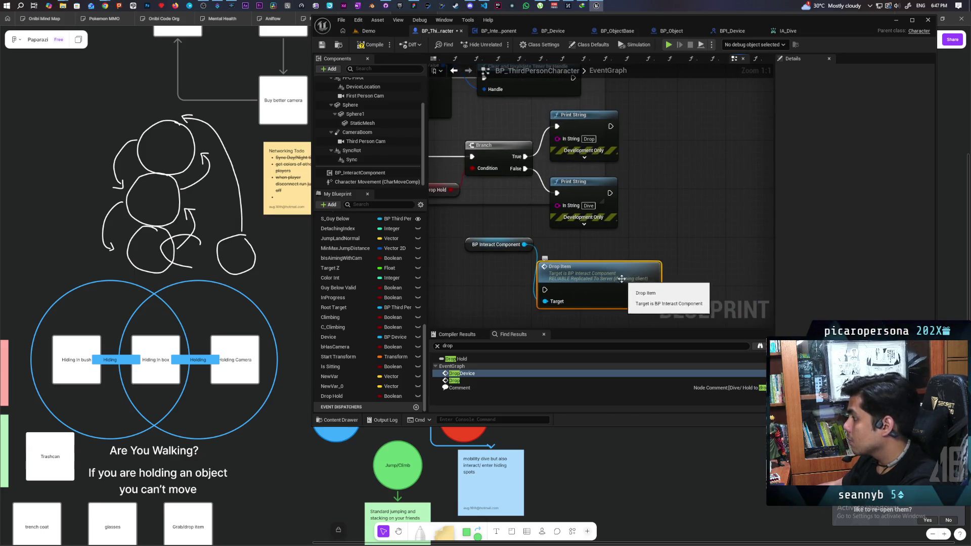
Replace the 'Drop' Print String with Drop Item on Branch True, save, and play with three clients.
{"action": "left_click", "coordinate": [604, 155]}
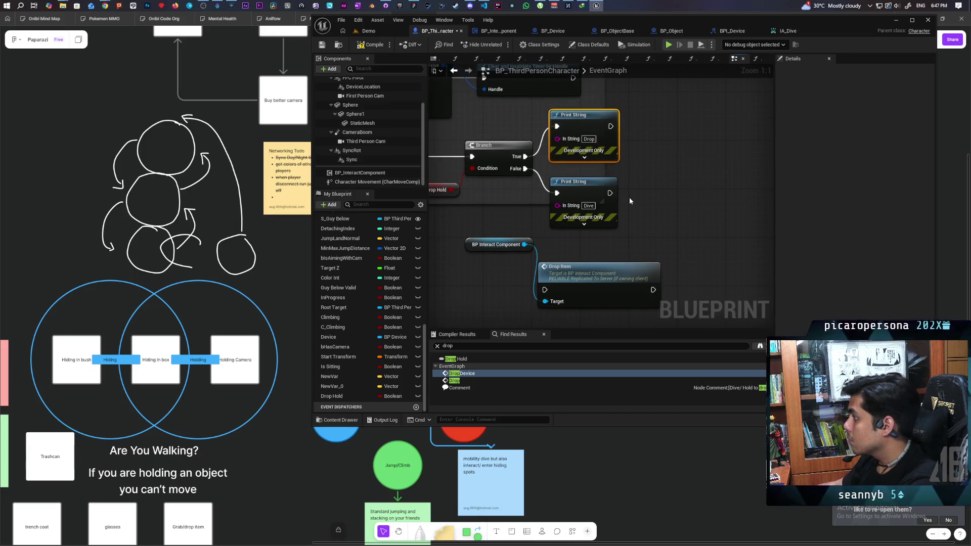
{"action": "key", "text": "Delete"}
{"action": "left_click_drag", "start_coordinate": [599, 292], "coordinate": [605, 147]}
{"action": "mouse_move", "coordinate": [524, 156]}
{"action": "left_mouse_down"}
{"action": "mouse_move", "coordinate": [557, 144]}
{"action": "mouse_move", "coordinate": [578, 154]}
{"action": "left_mouse_up"}
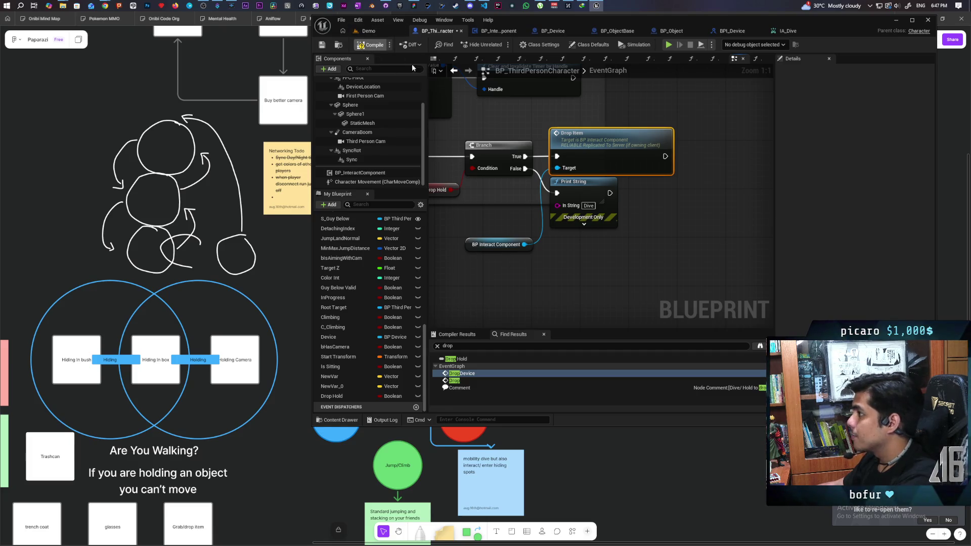
{"action": "key", "text": "ctrl+s"}
{"action": "left_click", "coordinate": [399, 36]}
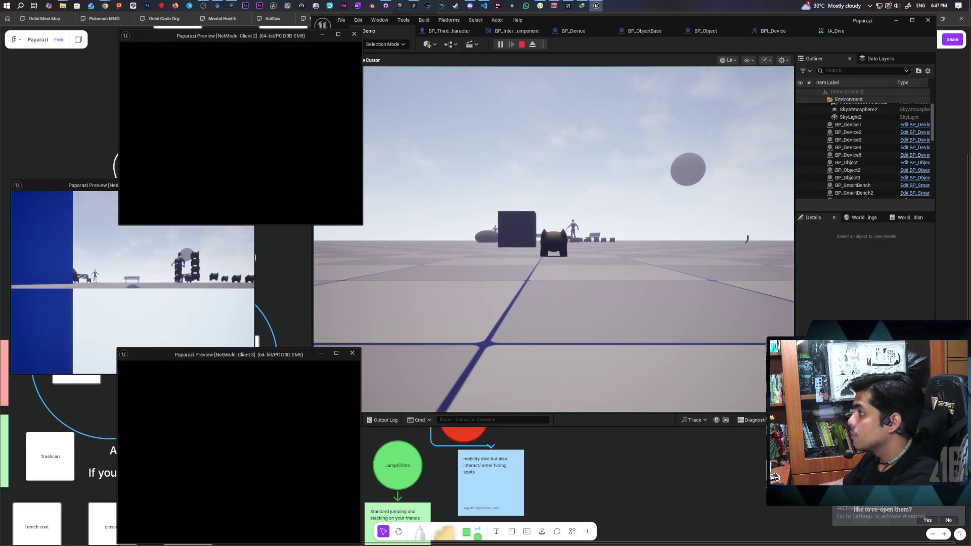
Walk the first client's character toward the cubes and back.
{"action": "mouse_move", "coordinate": [554, 238]}
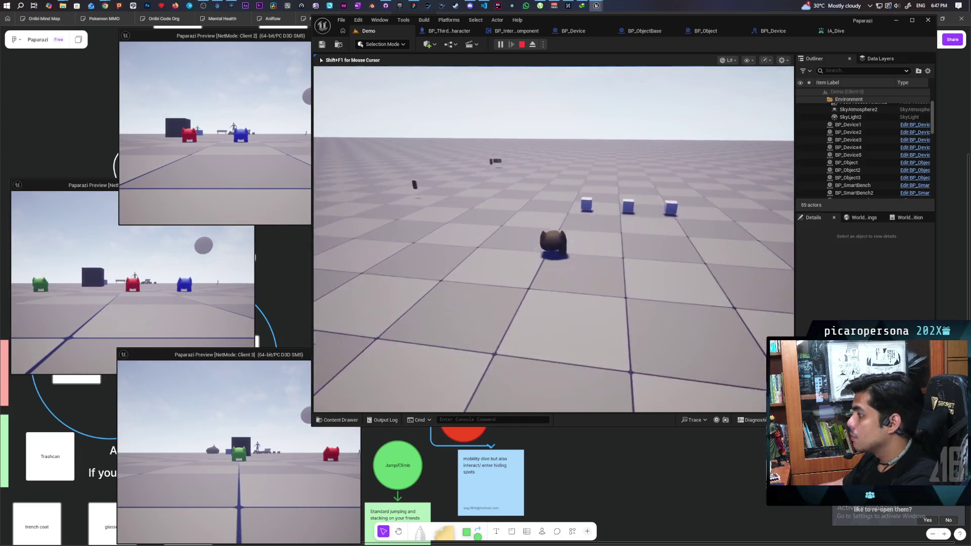
{"action": "key", "text": "w"}
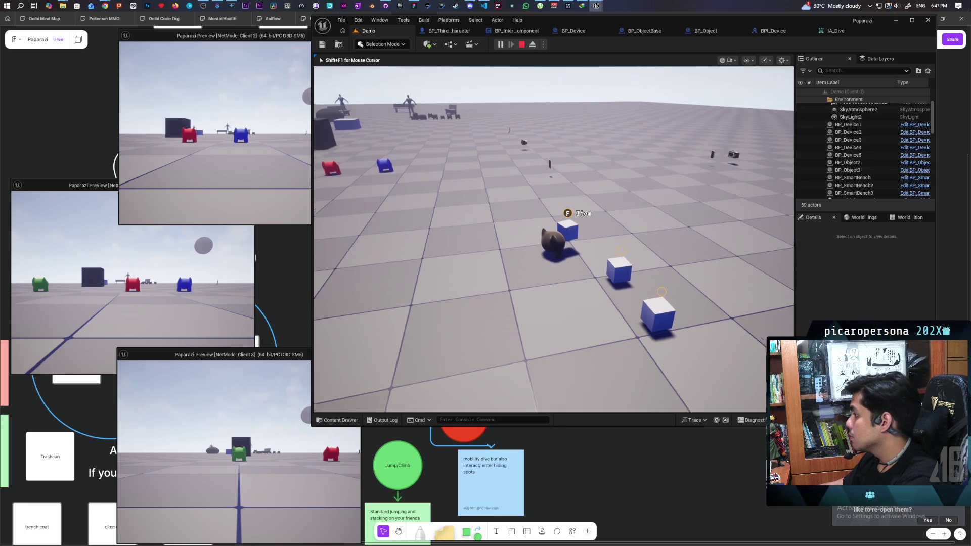
{"action": "key", "text": "s"}
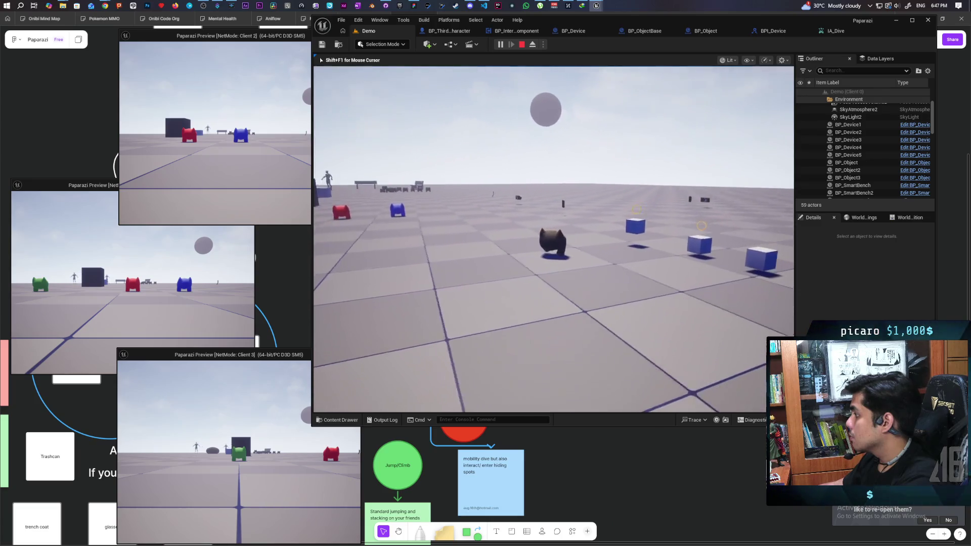
{"action": "key", "text": "w"}
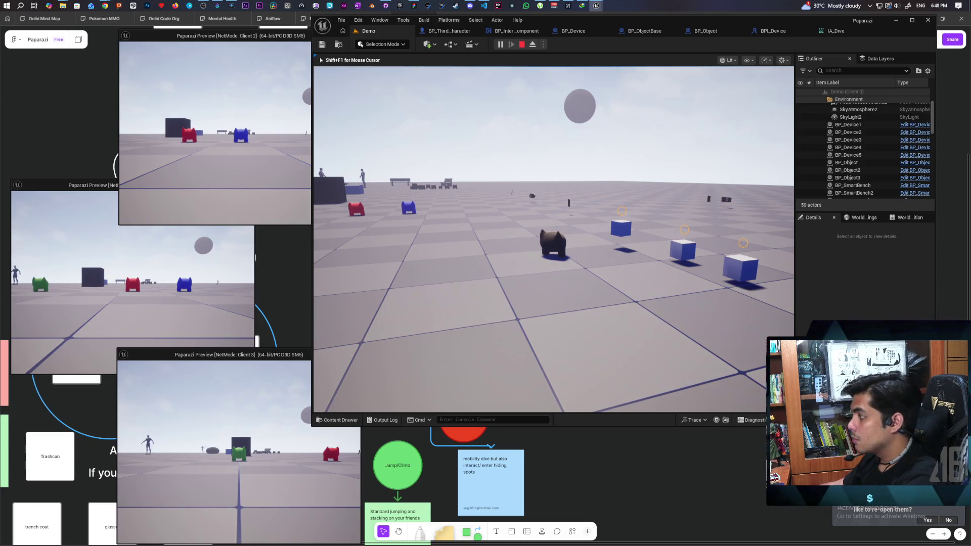
{"action": "mouse_move", "coordinate": [553, 239]}
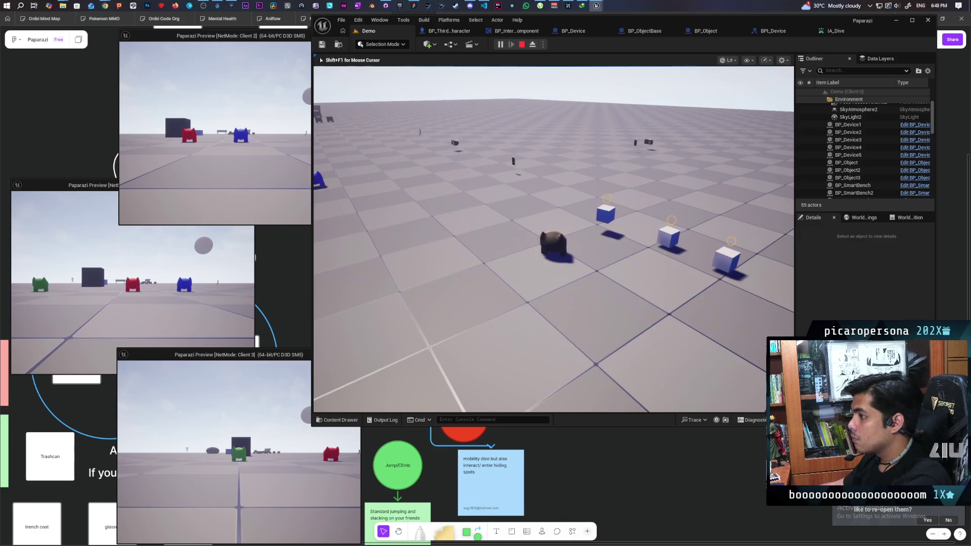
On client 2, pick up and drop a cube with E, then stop the play session.
{"action": "key", "text": "shift+F1"}
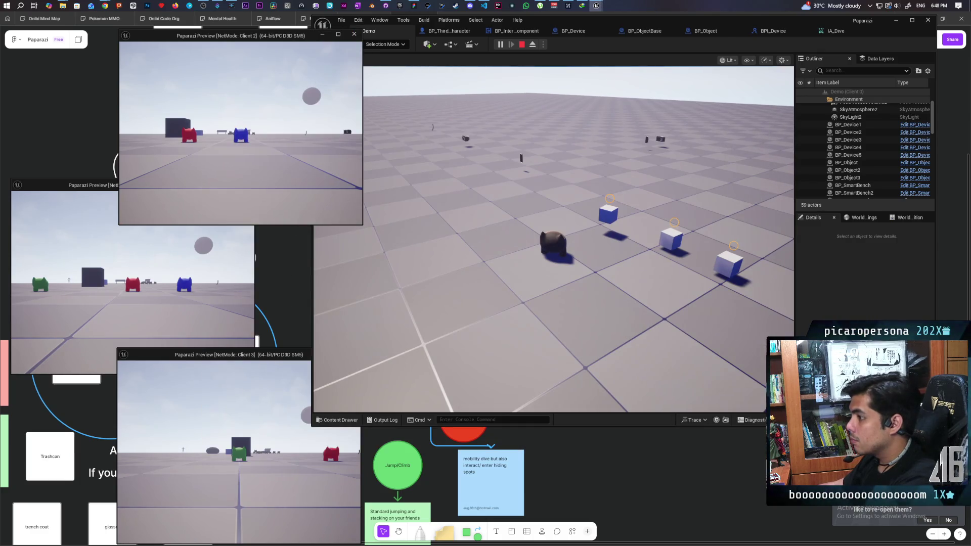
{"action": "key", "text": "w"}
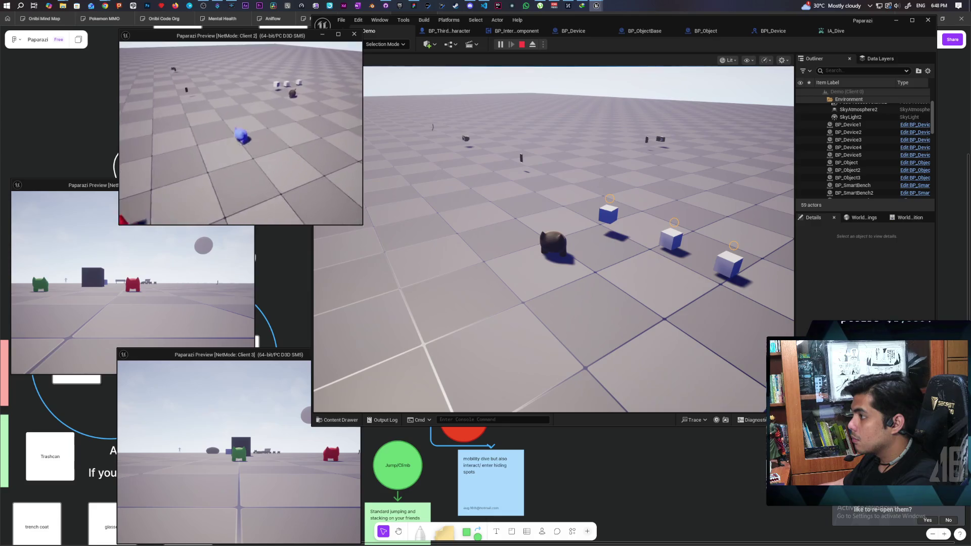
{"action": "key", "text": "e"}
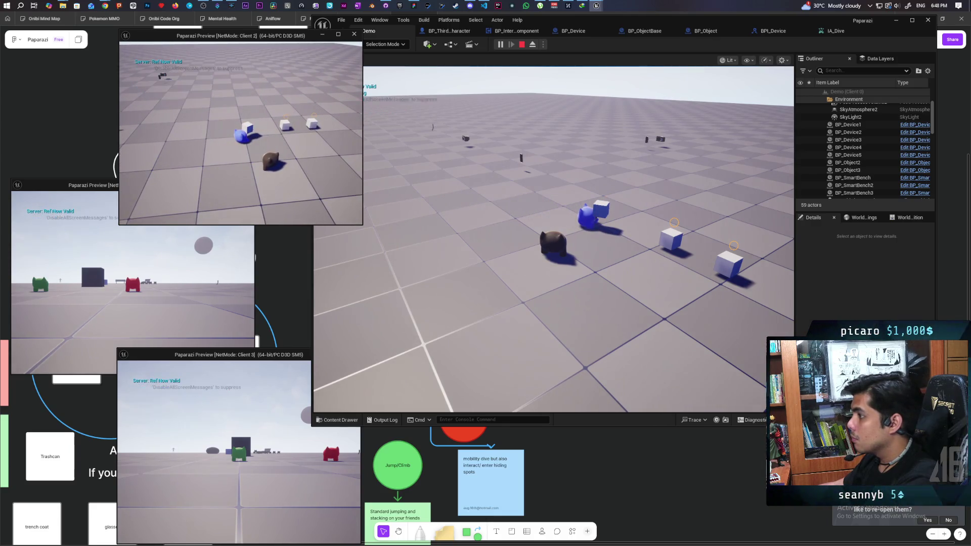
{"action": "key", "text": "e"}
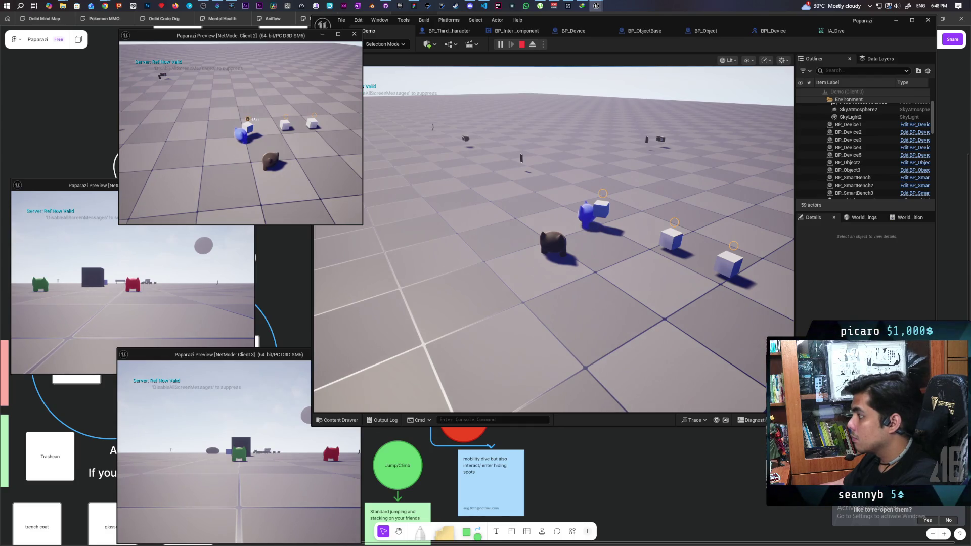
{"action": "key", "text": "s"}
{"action": "key", "text": "e"}
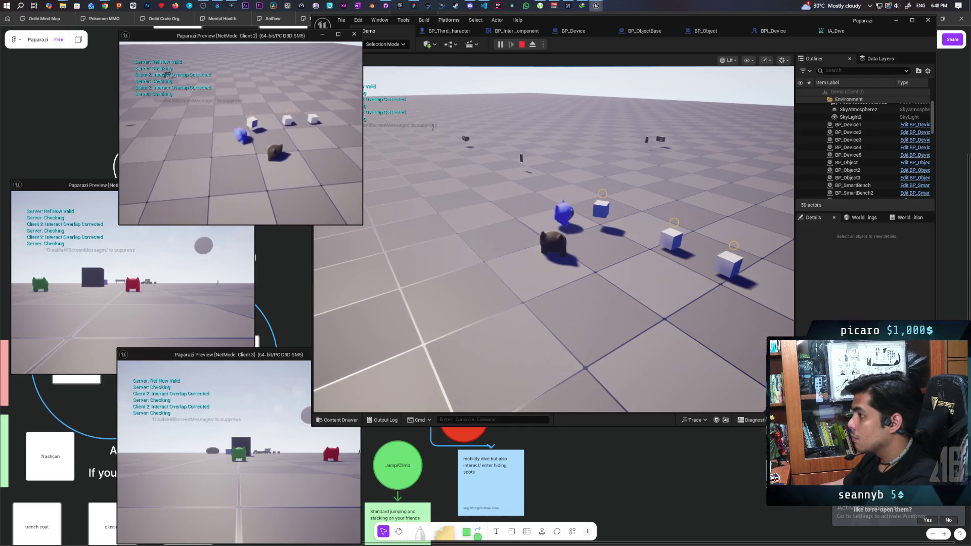
{"action": "key", "text": "s"}
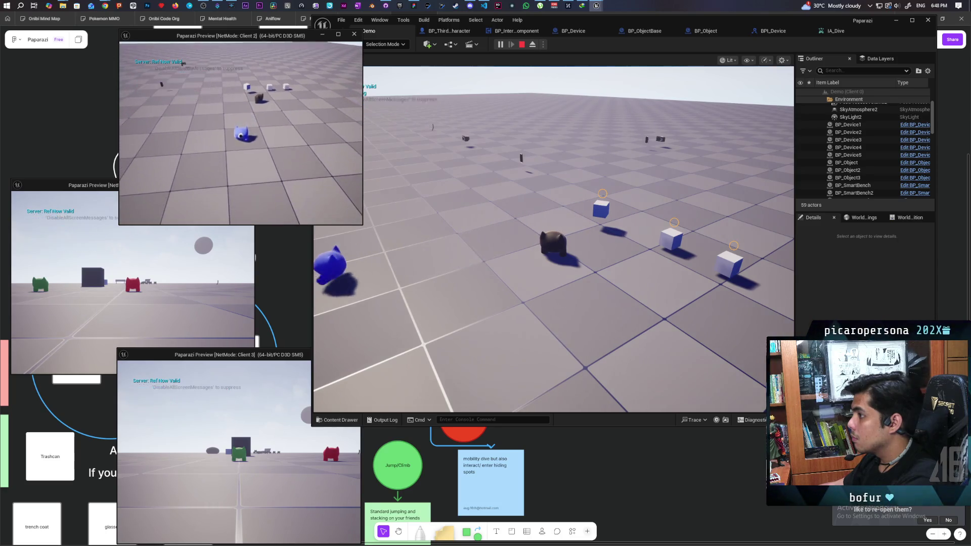
{"action": "key", "text": "w"}
{"action": "key", "text": "w"}
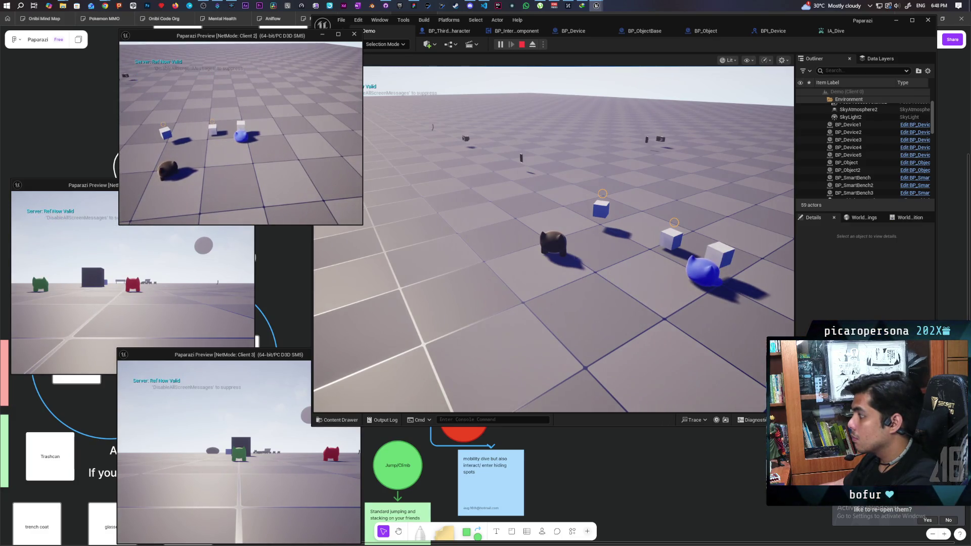
{"action": "key", "text": "d"}
{"action": "key", "text": "s"}
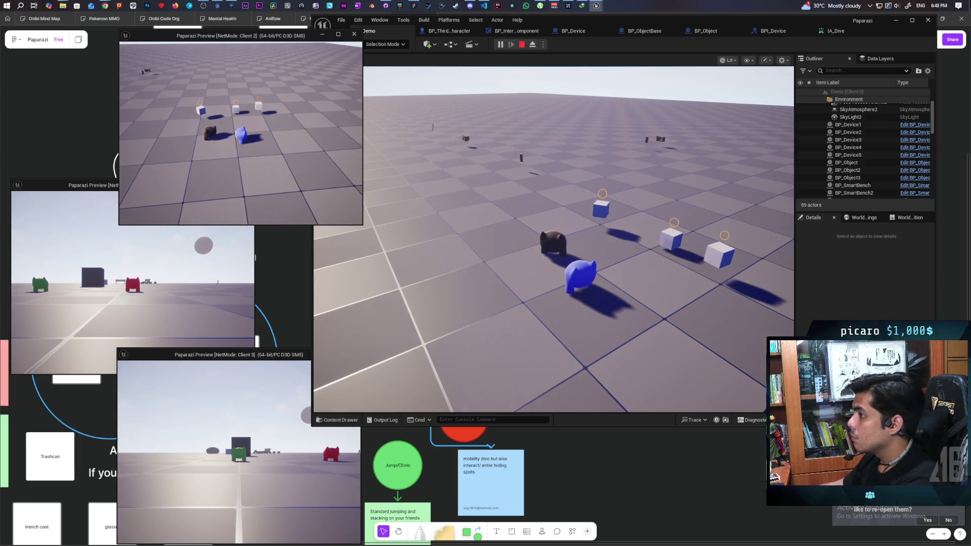
{"action": "key", "text": "Escape"}
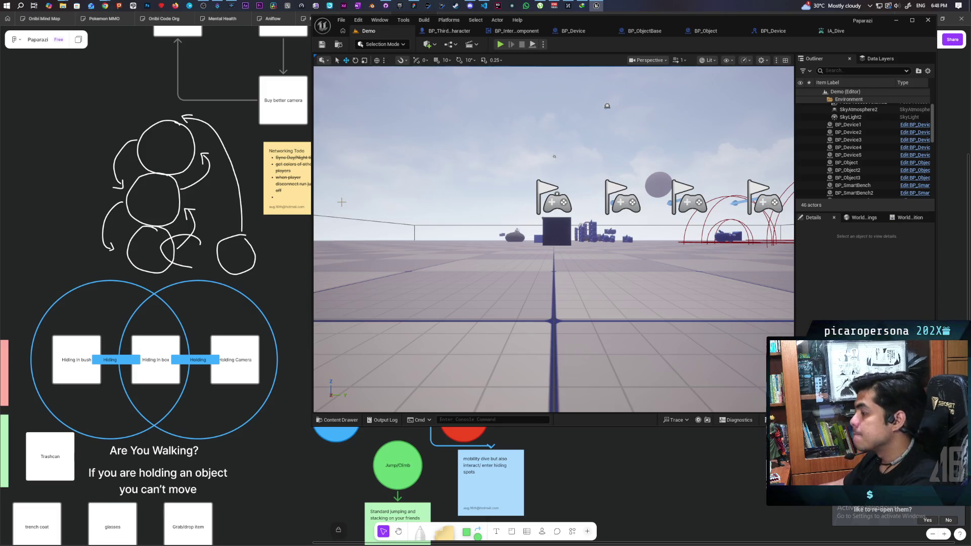
Commit the 7 changed files to main as 'basic replicated drop item' and push to origin.
{"action": "left_click", "coordinate": [385, 6]}
{"action": "left_click", "coordinate": [167, 288]}
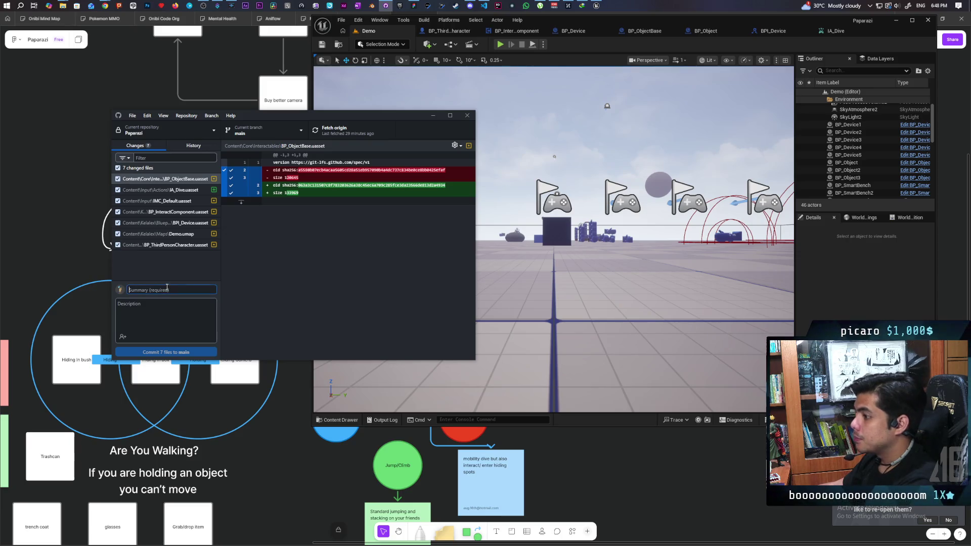
{"action": "type", "text": "basic drop item"}
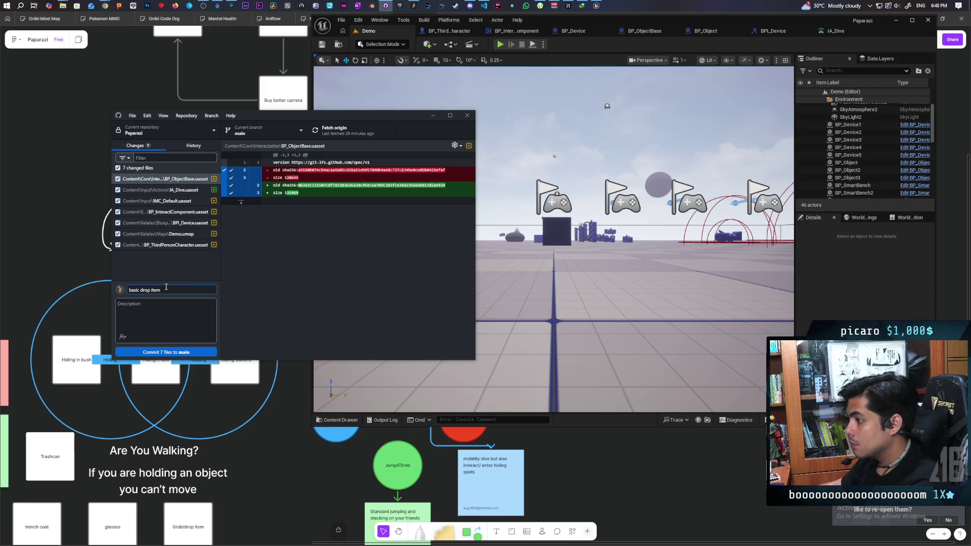
{"action": "left_click", "coordinate": [141, 291]}
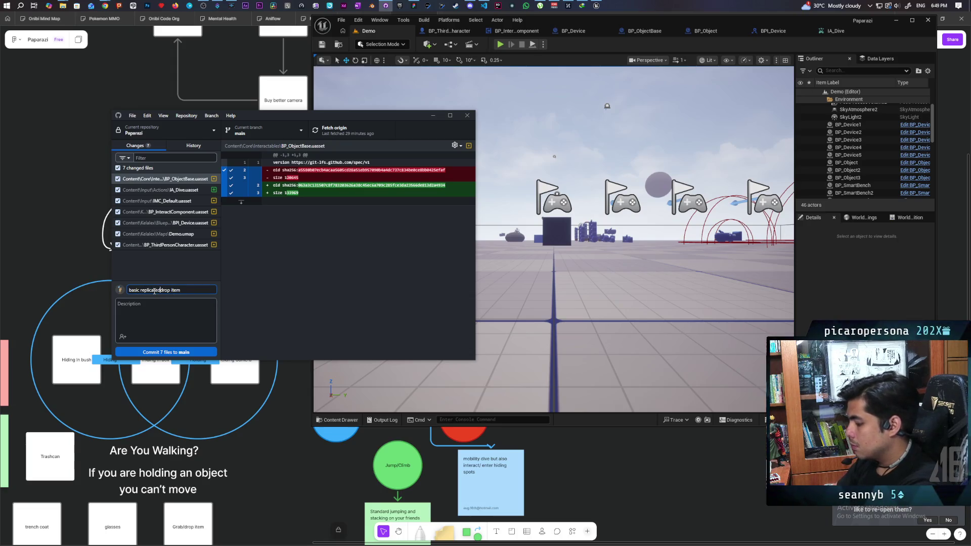
{"action": "left_click", "coordinate": [167, 352]}
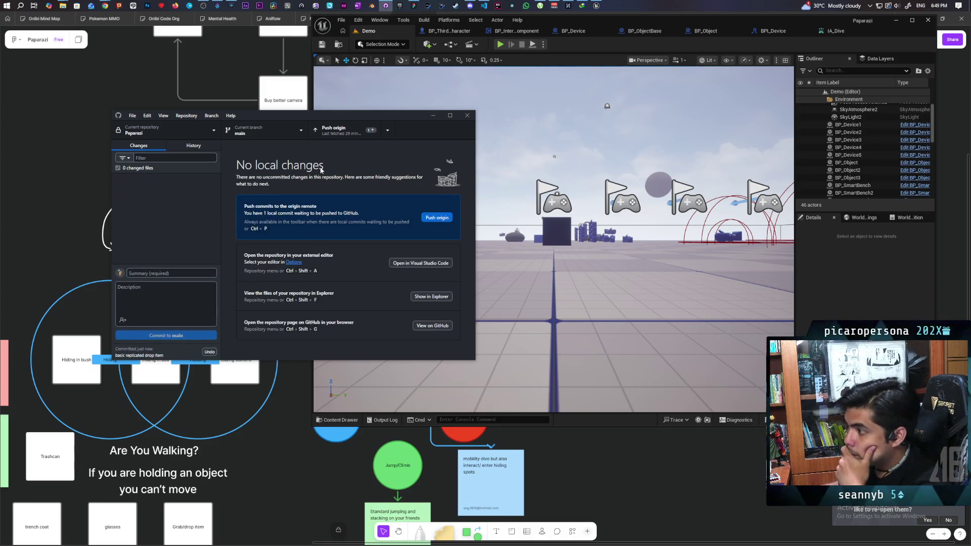
{"action": "left_click", "coordinate": [339, 130]}
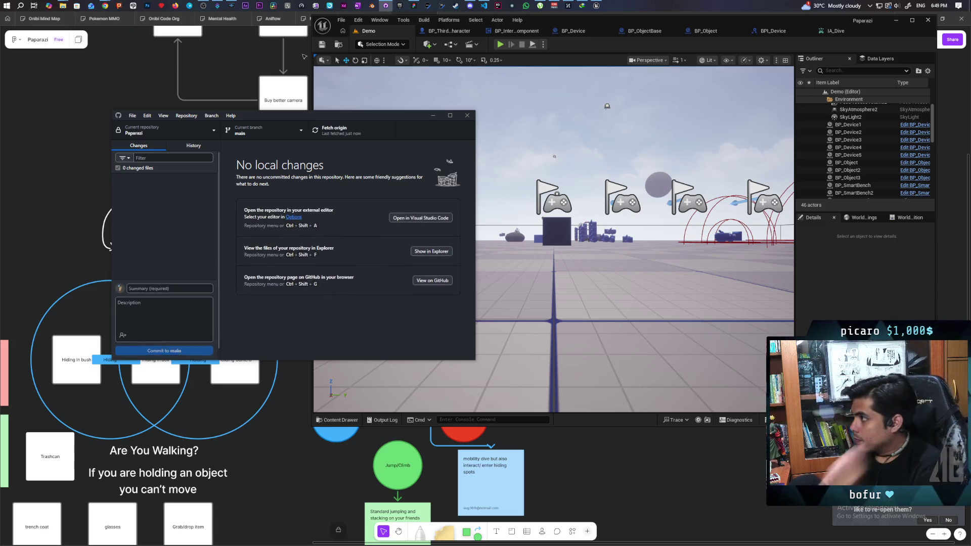
{"action": "key", "text": "alt+Tab"}
Add the 'dropped item falls on floor' bullet to the Todo contd note.
{"action": "scroll", "coordinate": [617, 404], "scroll_direction": "up", "scroll_amount": 2}
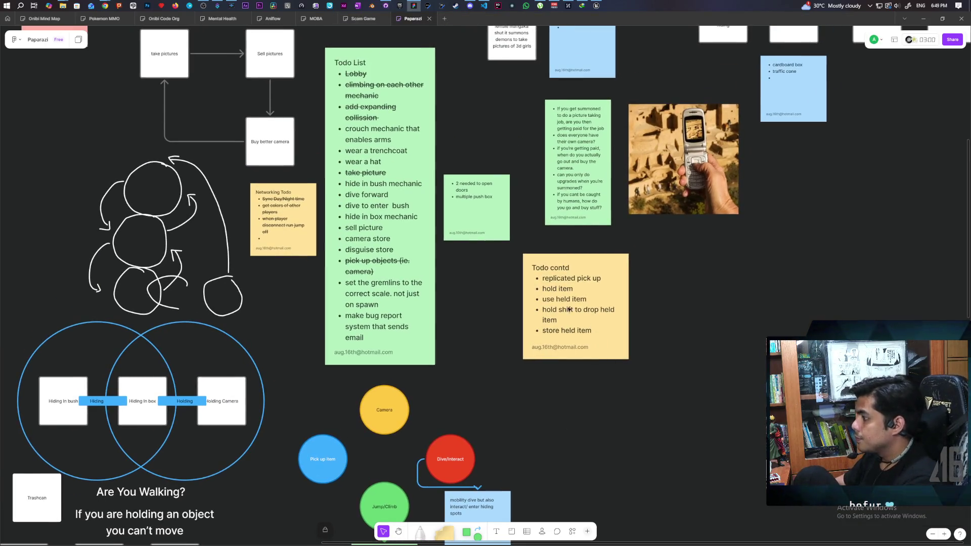
{"action": "scroll", "coordinate": [585, 292], "scroll_direction": "up", "scroll_amount": 1}
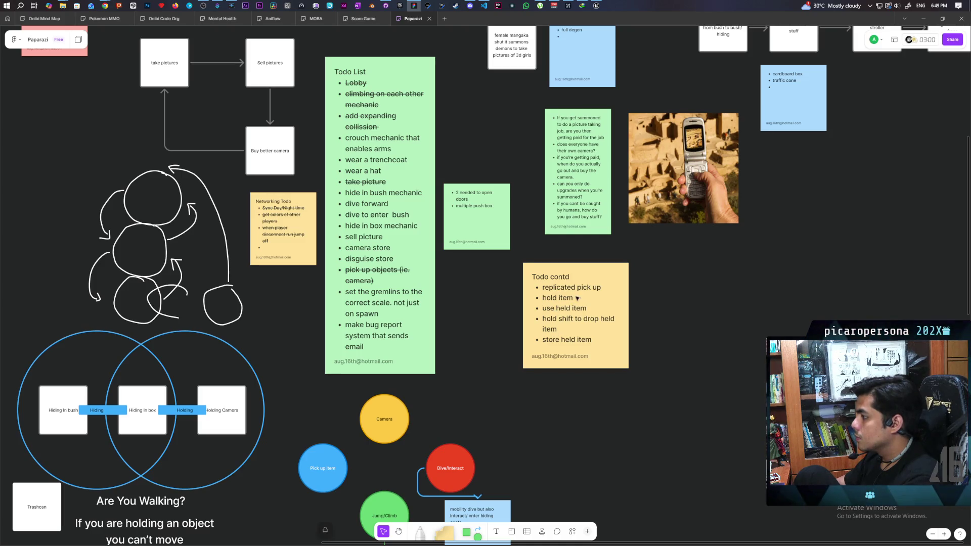
{"action": "left_click", "coordinate": [575, 298]}
{"action": "left_click", "coordinate": [577, 298]}
{"action": "key", "text": "Return"}
{"action": "type", "text": "d"}
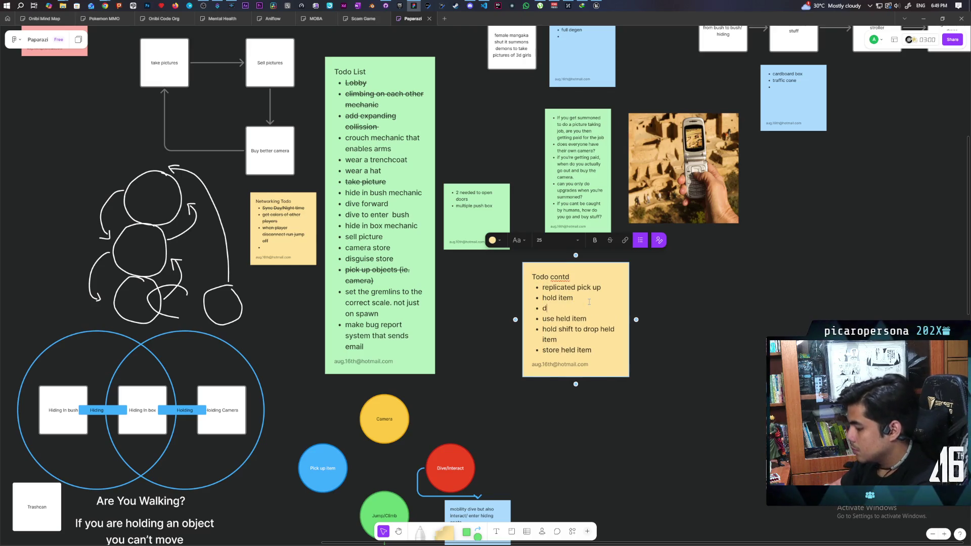
{"action": "type", "text": "iem"}
{"action": "type", "text": "em"}
{"action": "key", "text": "Return"}
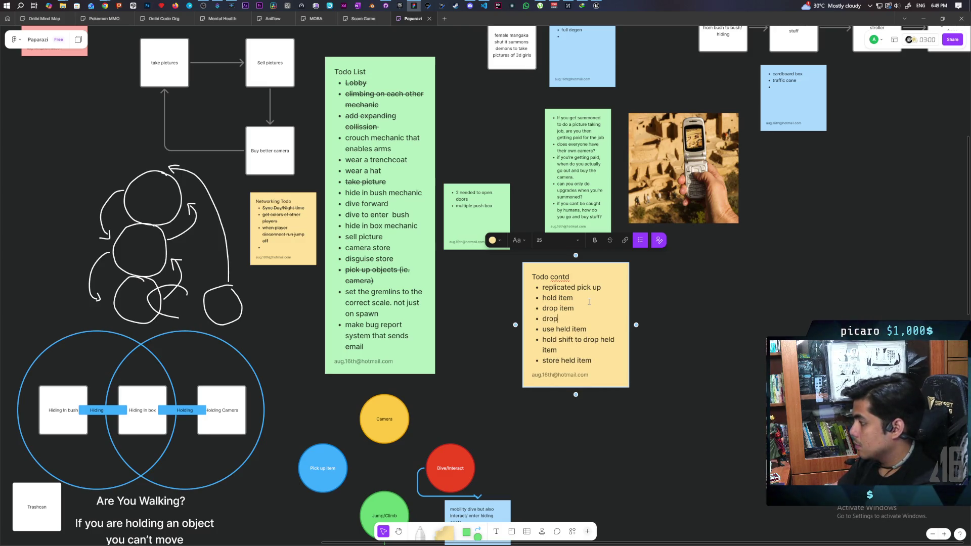
{"action": "type", "text": "ped item "}
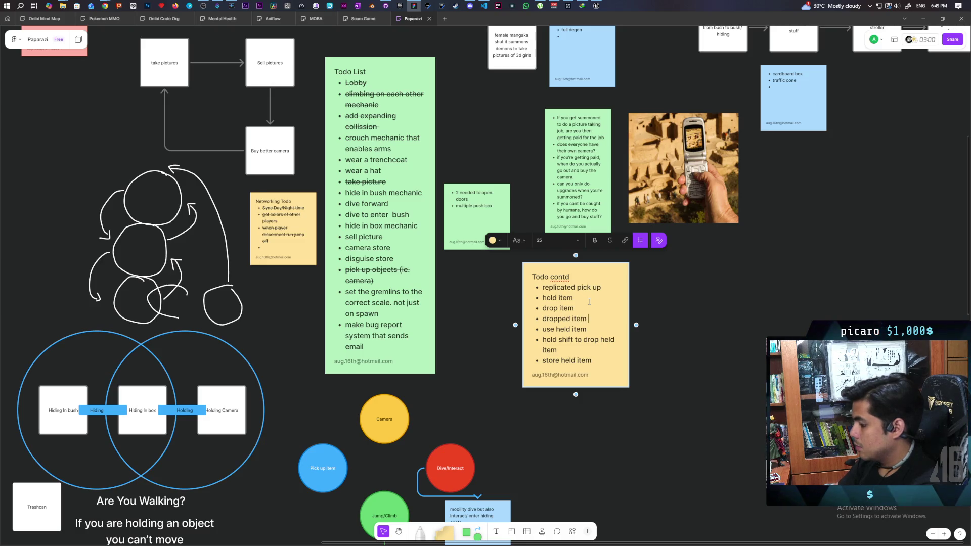
{"action": "type", "text": "falls on floor"}
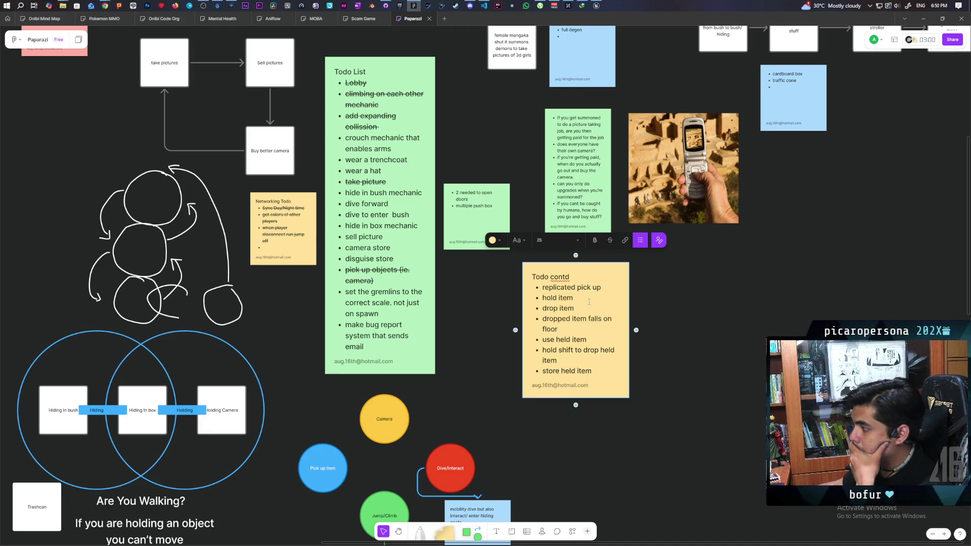
Strike through replicated pick up, hold item and drop item in the Todo contd note.
{"action": "double_click", "coordinate": [559, 288]}
{"action": "left_click", "coordinate": [610, 240]}
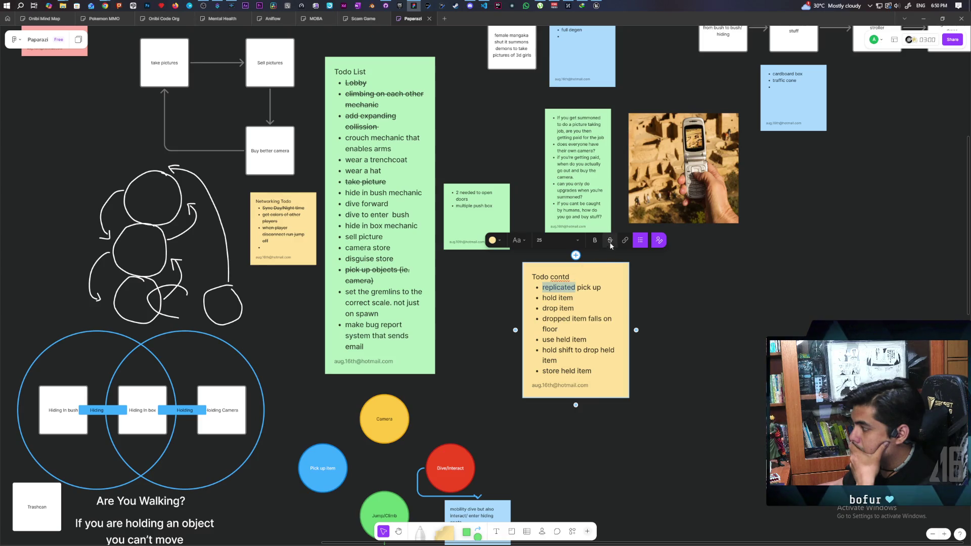
{"action": "double_click", "coordinate": [549, 298]}
{"action": "triple_click", "coordinate": [581, 288]}
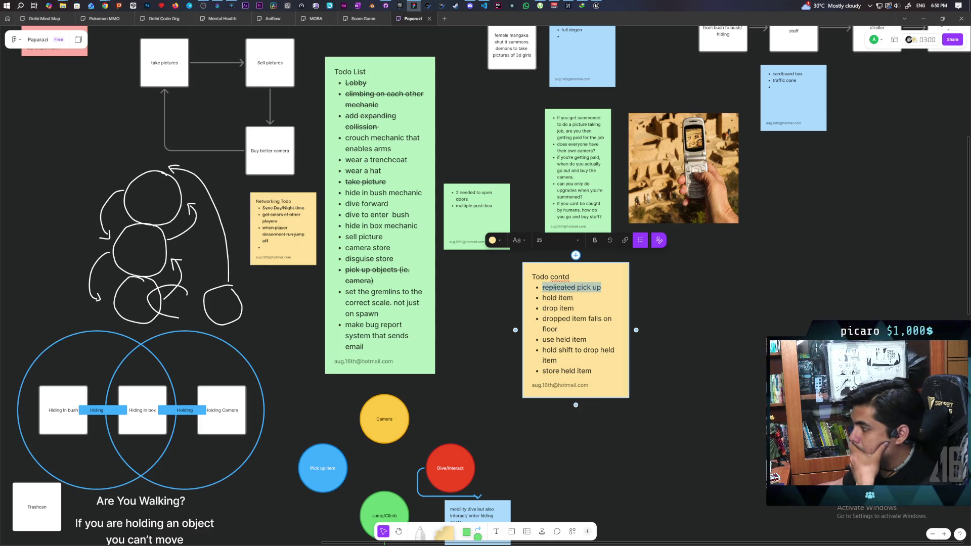
{"action": "left_click", "coordinate": [610, 241]}
{"action": "key", "text": "Down"}
{"action": "key", "text": "ctrl+shift+Right"}
{"action": "key", "text": "ctrl+shift+Right"}
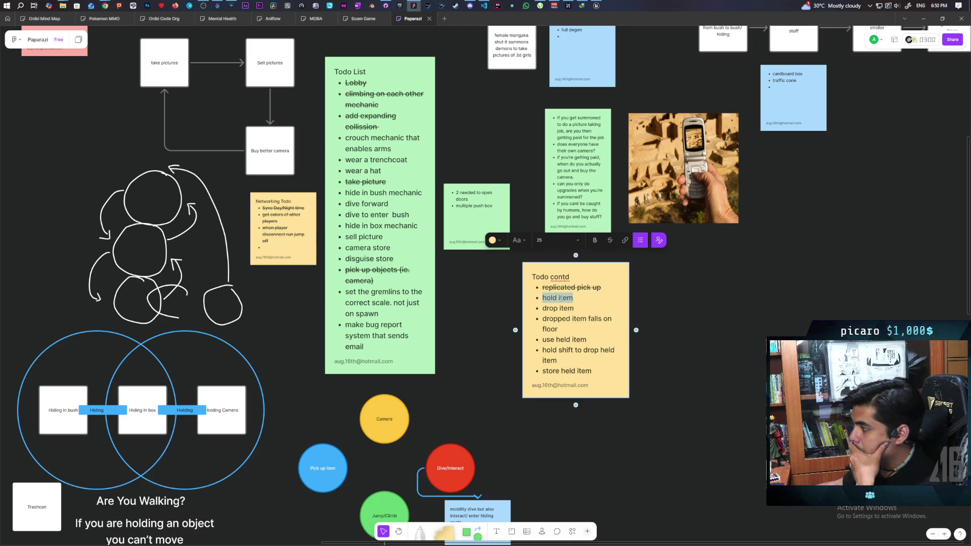
{"action": "left_click", "coordinate": [609, 240]}
{"action": "key", "text": "Down"}
{"action": "key", "text": "ctrl+shift+Right"}
{"action": "key", "text": "ctrl+shift+Right"}
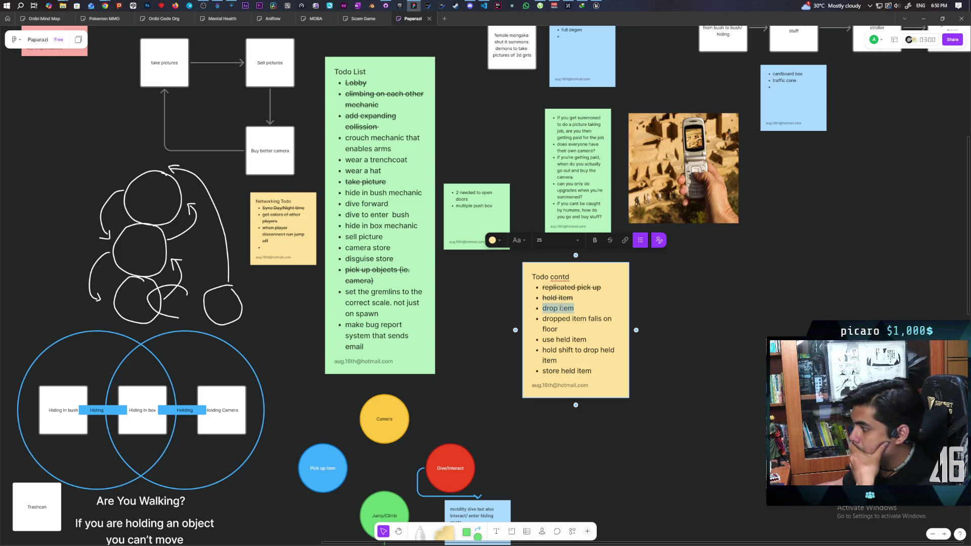
{"action": "left_click", "coordinate": [609, 240]}
{"action": "left_click", "coordinate": [661, 386]}
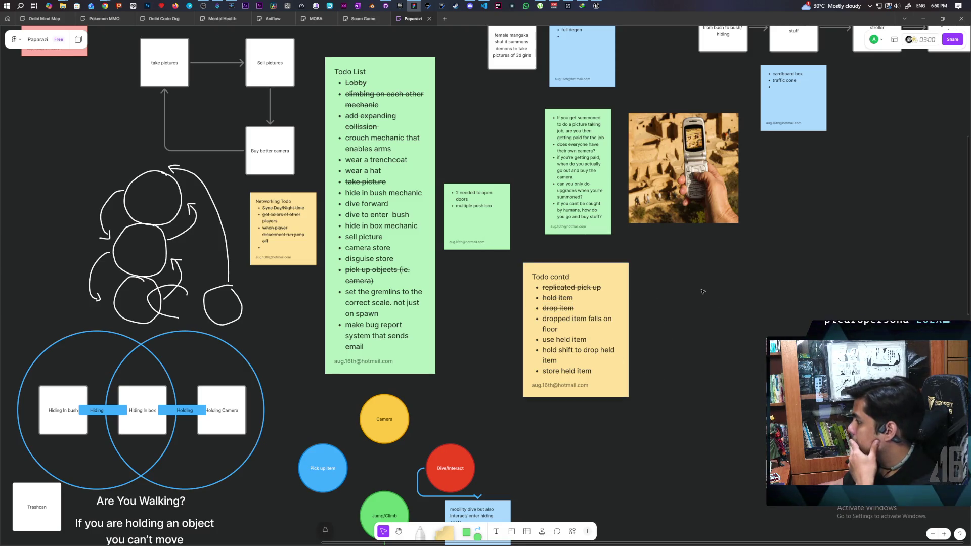
{"action": "left_click", "coordinate": [595, 7]}
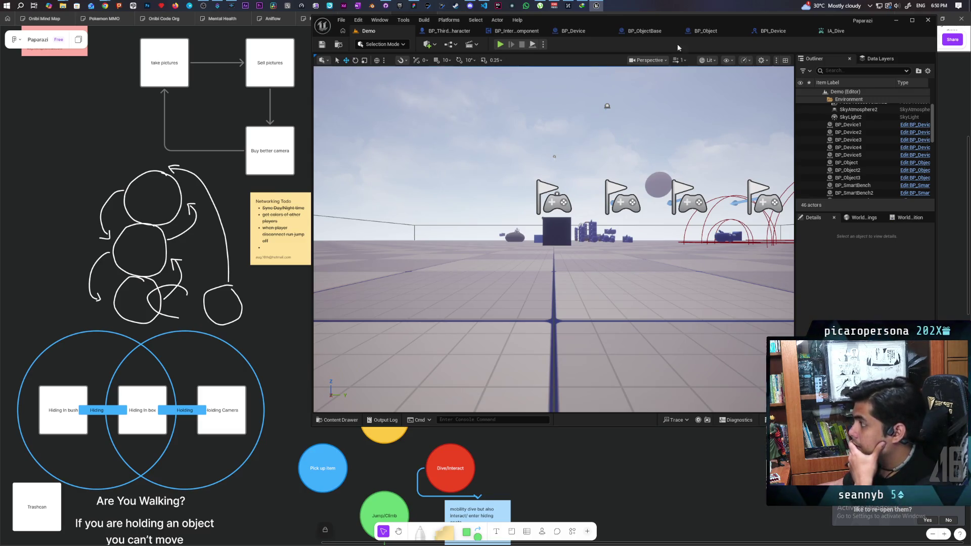
Move the Unreal window aside, pan the whiteboard to the circle diagram, and edit the Camera label.
{"action": "mouse_move", "coordinate": [776, 19]}
{"action": "left_mouse_down"}
{"action": "mouse_move", "coordinate": [779, 33]}
{"action": "mouse_move", "coordinate": [801, 8]}
{"action": "mouse_move", "coordinate": [812, 29]}
{"action": "mouse_move", "coordinate": [809, 50]}
{"action": "mouse_move", "coordinate": [812, 38]}
{"action": "mouse_move", "coordinate": [783, 39]}
{"action": "left_mouse_up"}
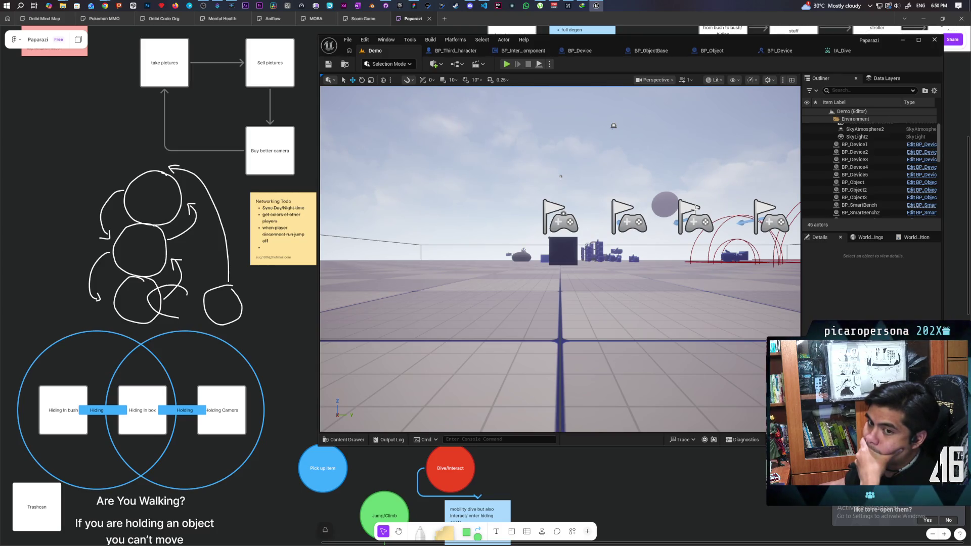
{"action": "left_click", "coordinate": [539, 456]}
{"action": "left_click_drag", "start_coordinate": [539, 476], "coordinate": [536, 295]}
{"action": "double_click", "coordinate": [379, 244]}
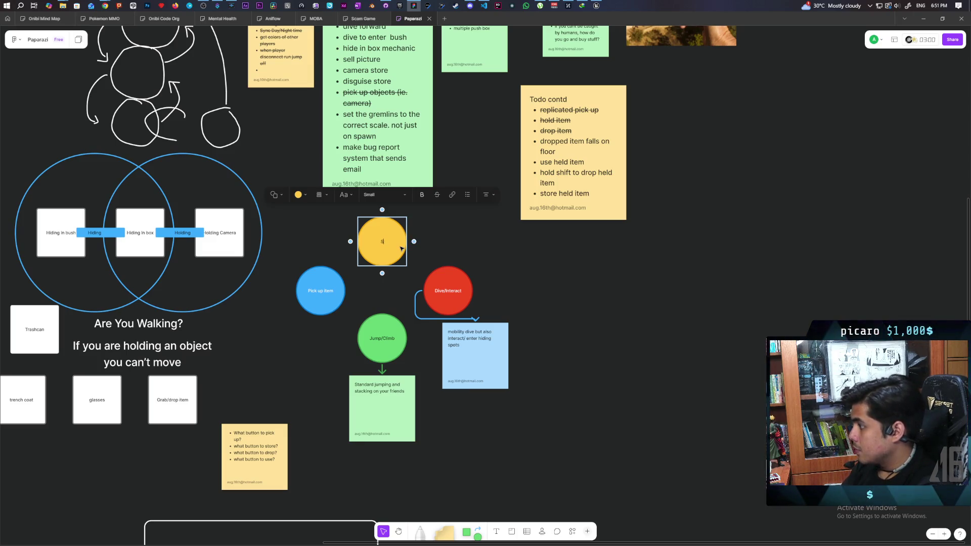
Relabel the Camera circle 'Store/ takeout' on two lines.
{"action": "type", "text": "tore/"}
{"action": "key", "text": "Return"}
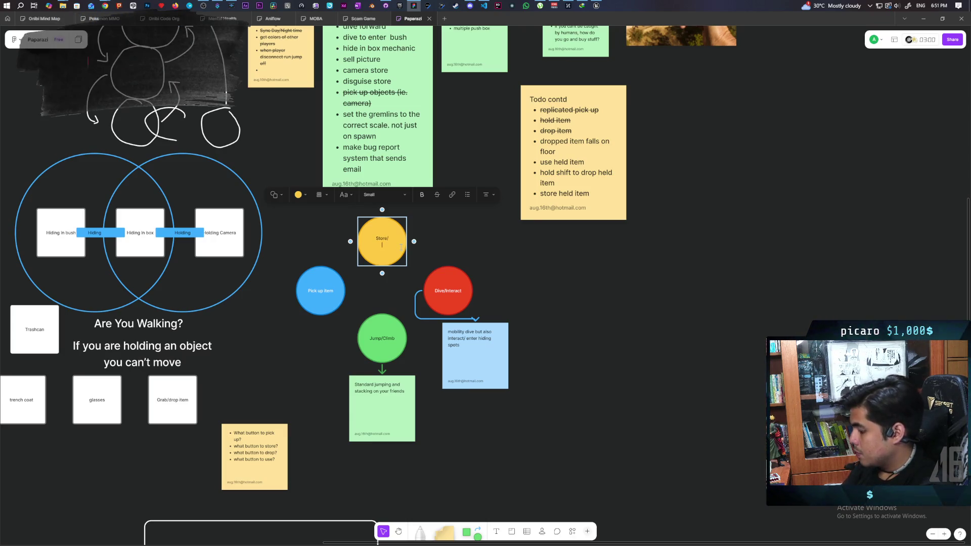
{"action": "type", "text": "takeout"}
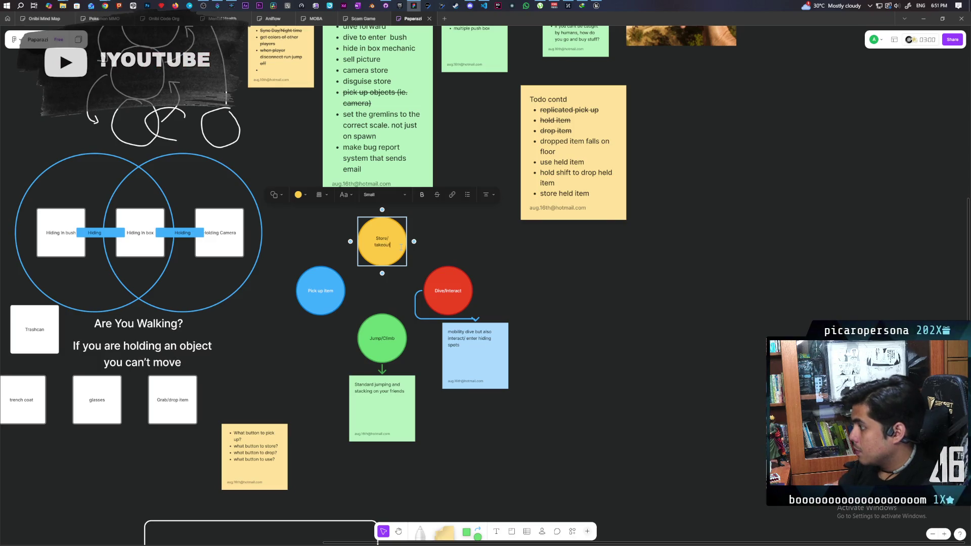
{"action": "left_click", "coordinate": [438, 246]}
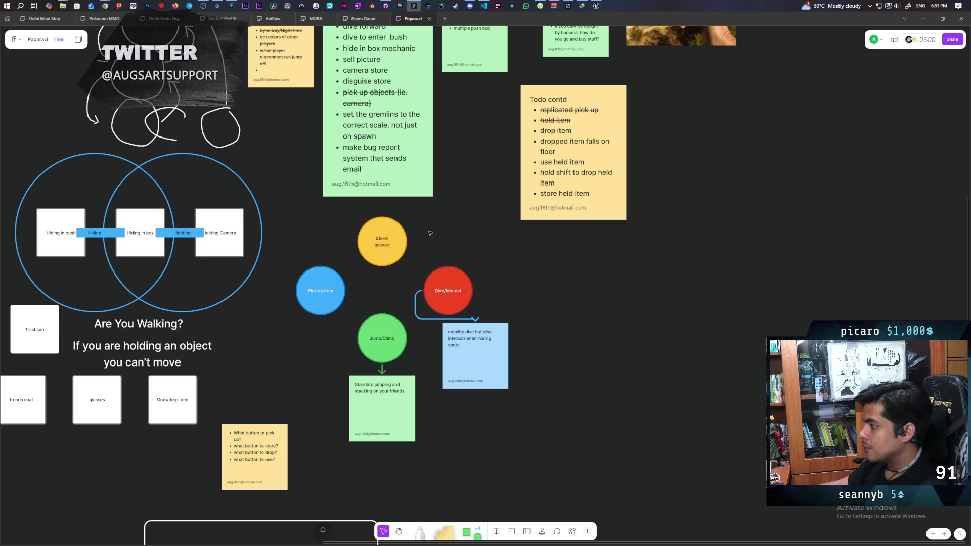
Reroute the Dive/Interact arrow from the circle's right edge and move the mobility dive note right.
{"action": "scroll", "coordinate": [469, 331], "scroll_direction": "up", "scroll_amount": 1}
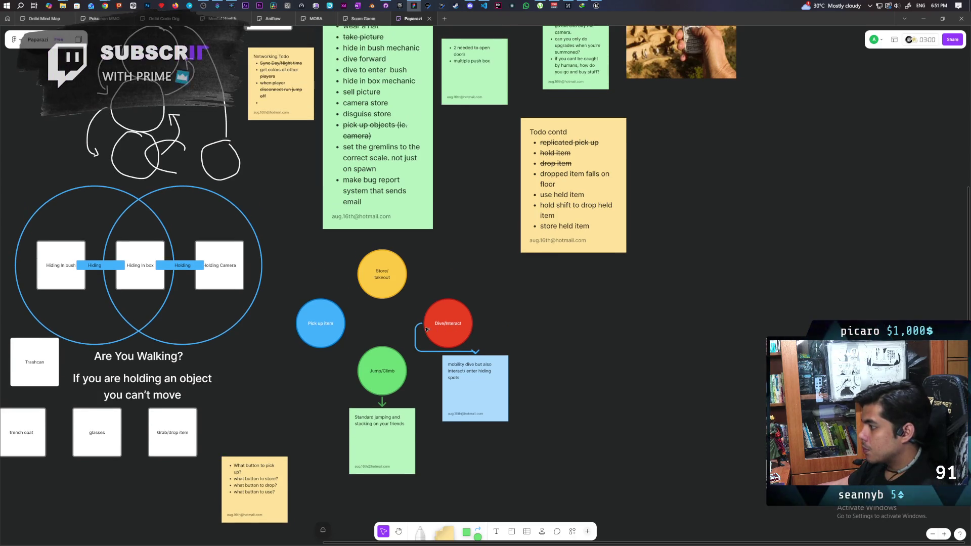
{"action": "left_click", "coordinate": [457, 339]}
{"action": "key", "text": "Escape"}
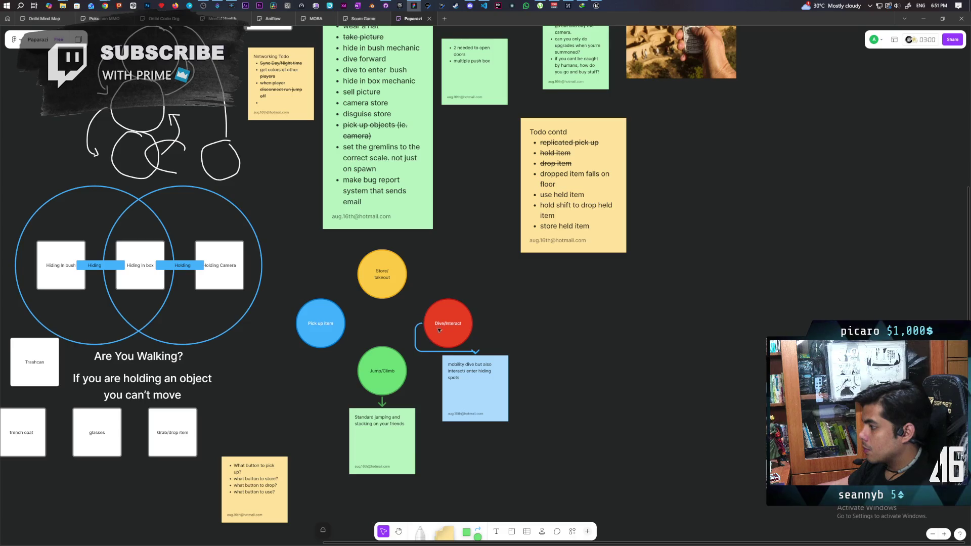
{"action": "left_click", "coordinate": [449, 346]}
{"action": "left_click_drag", "start_coordinate": [410, 349], "coordinate": [478, 330]}
{"action": "left_click", "coordinate": [479, 329]}
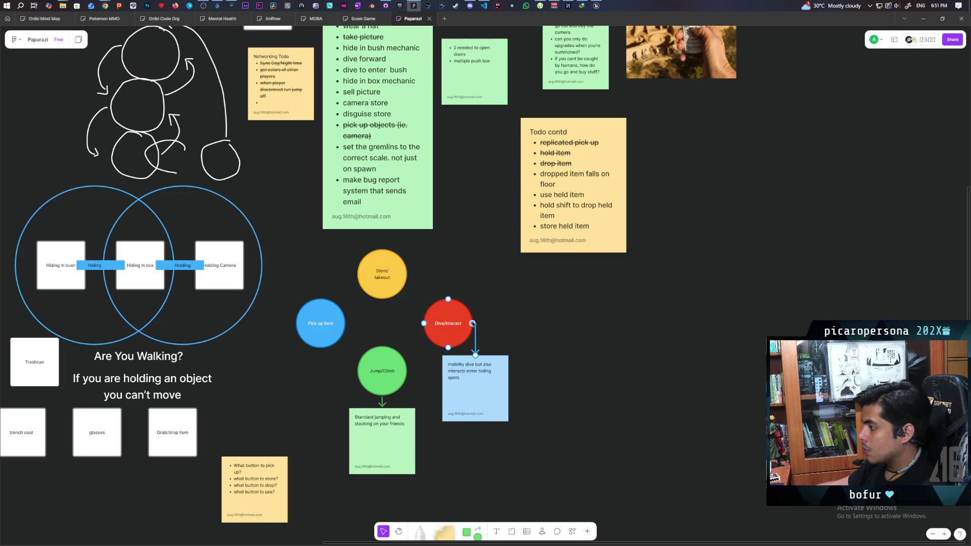
{"action": "left_click", "coordinate": [495, 396]}
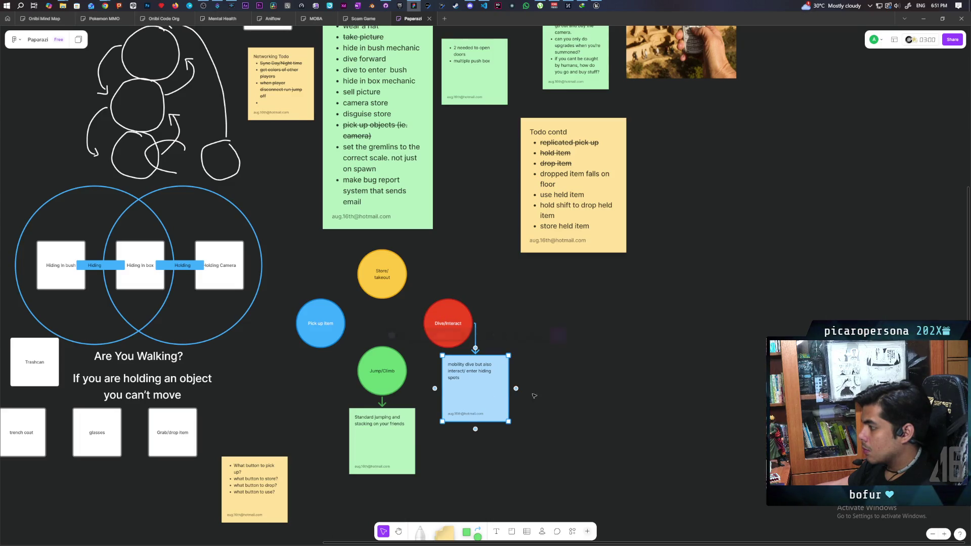
{"action": "left_click_drag", "start_coordinate": [483, 388], "coordinate": [526, 392]}
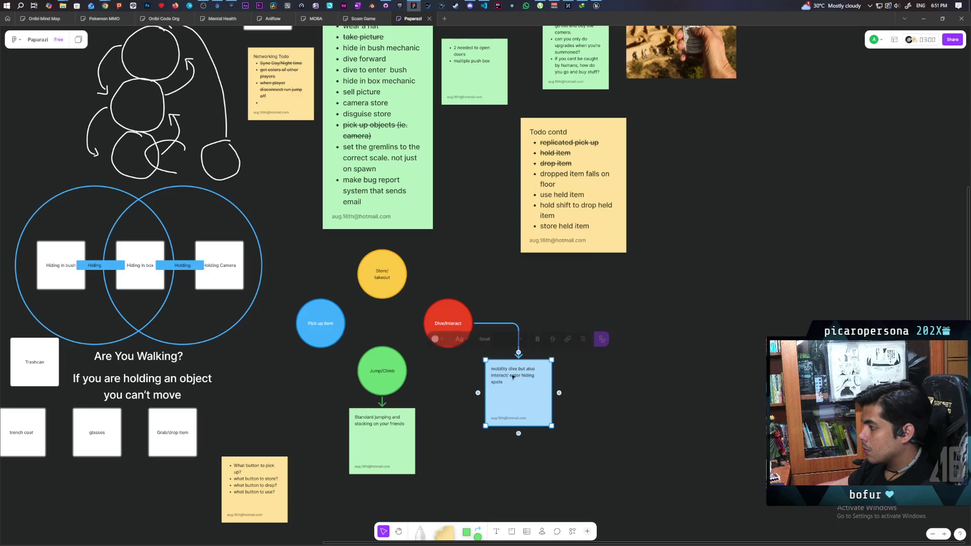
Colour the arrow red and the mobility dive note salmon pink, then return to Unreal.
{"action": "left_click", "coordinate": [519, 332]}
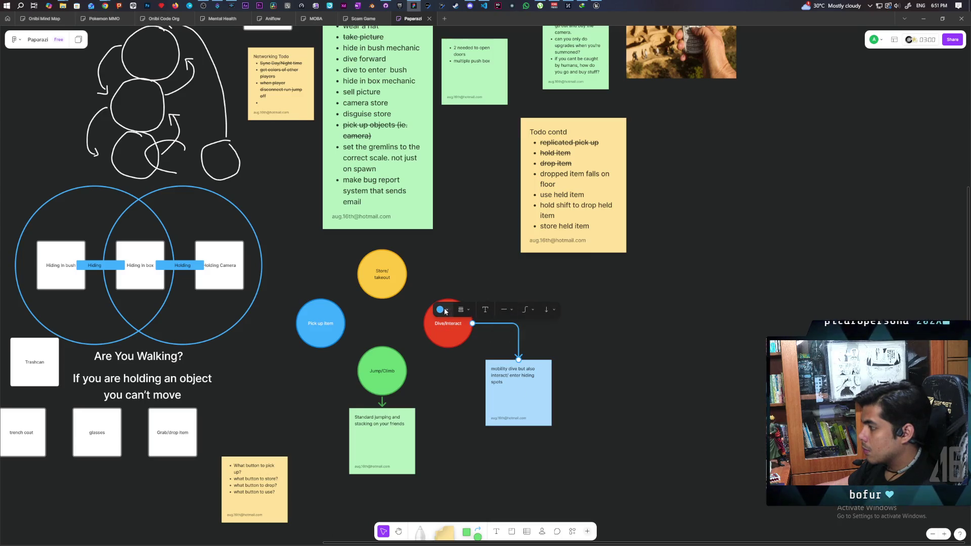
{"action": "left_click", "coordinate": [439, 310]}
{"action": "left_click", "coordinate": [405, 278]}
{"action": "key", "text": "Escape"}
{"action": "left_click", "coordinate": [528, 407]}
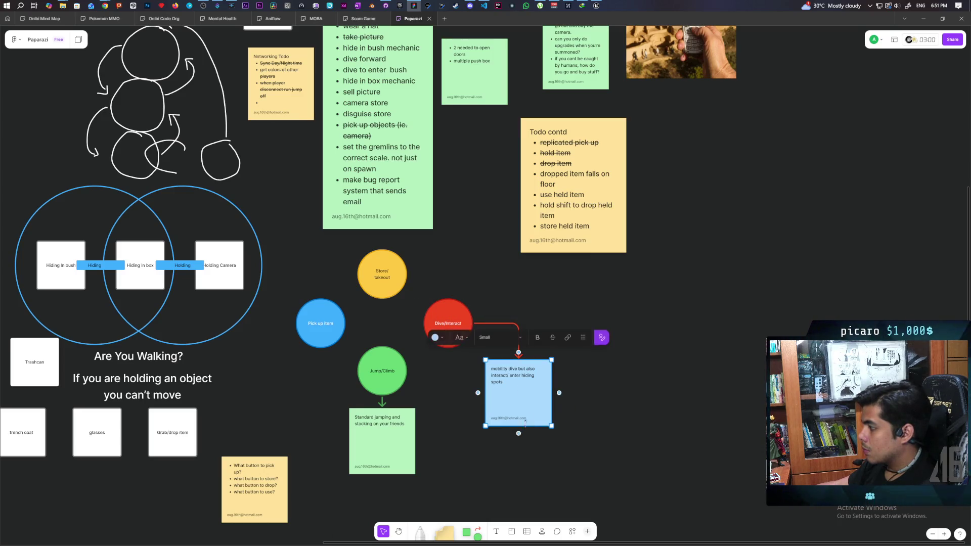
{"action": "left_click", "coordinate": [444, 338]}
{"action": "left_click", "coordinate": [408, 317]}
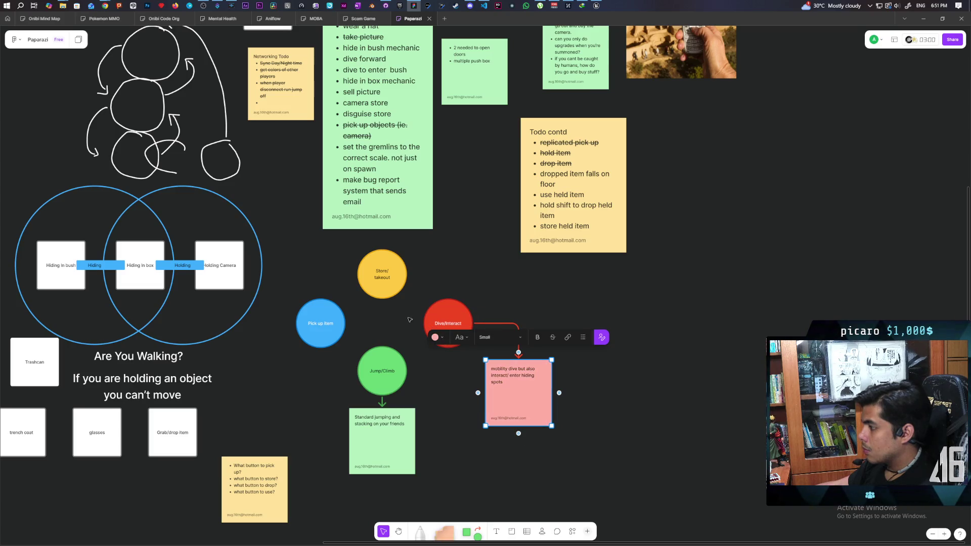
{"action": "left_click", "coordinate": [487, 440]}
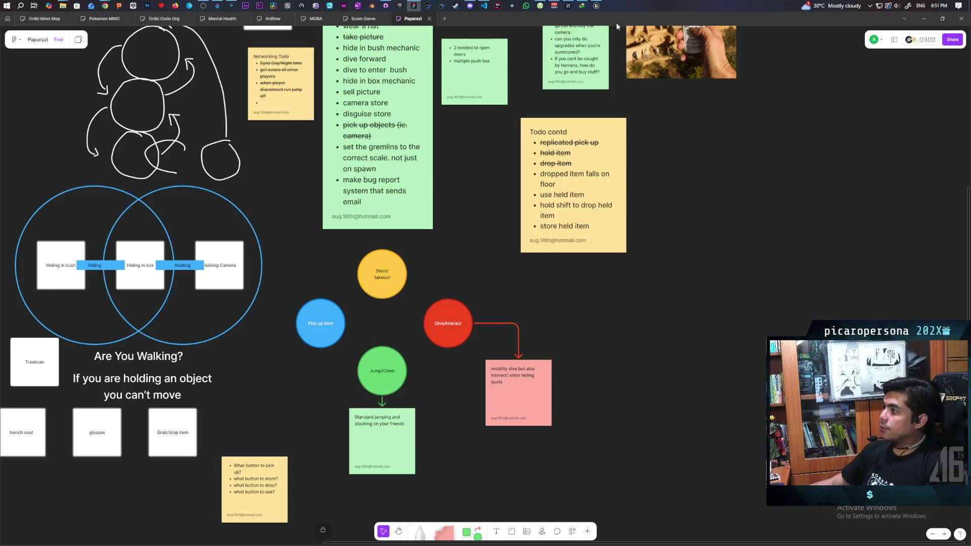
{"action": "left_click", "coordinate": [596, 6]}
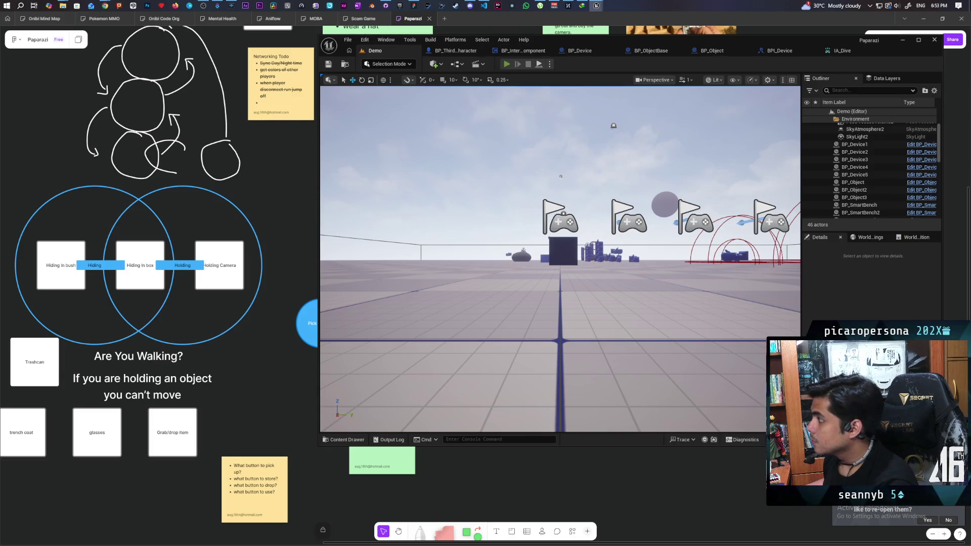
Start a three-client playtest and walk a character toward the dark cube.
{"action": "left_click", "coordinate": [506, 64]}
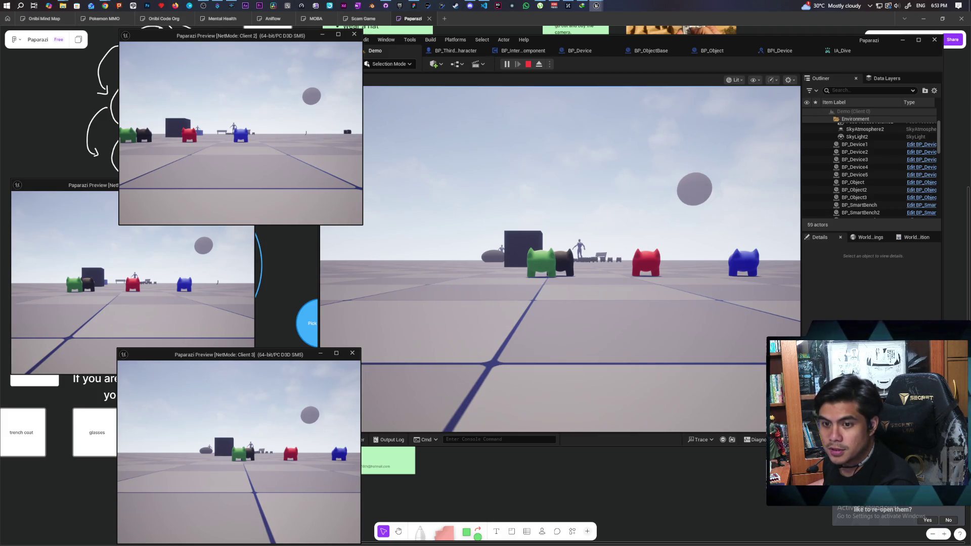
{"action": "key", "text": "w"}
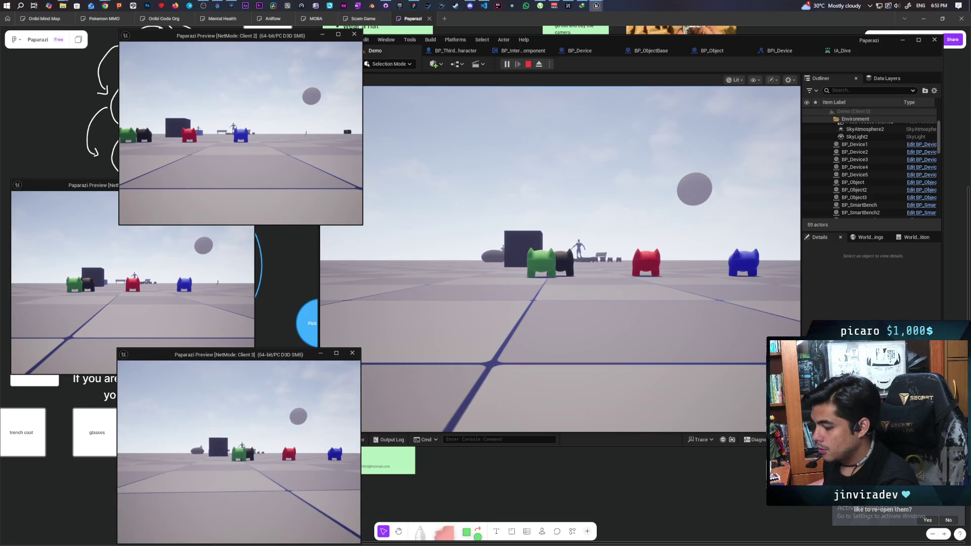
{"action": "key", "text": "alt+Tab"}
{"action": "left_click", "coordinate": [450, 276]}
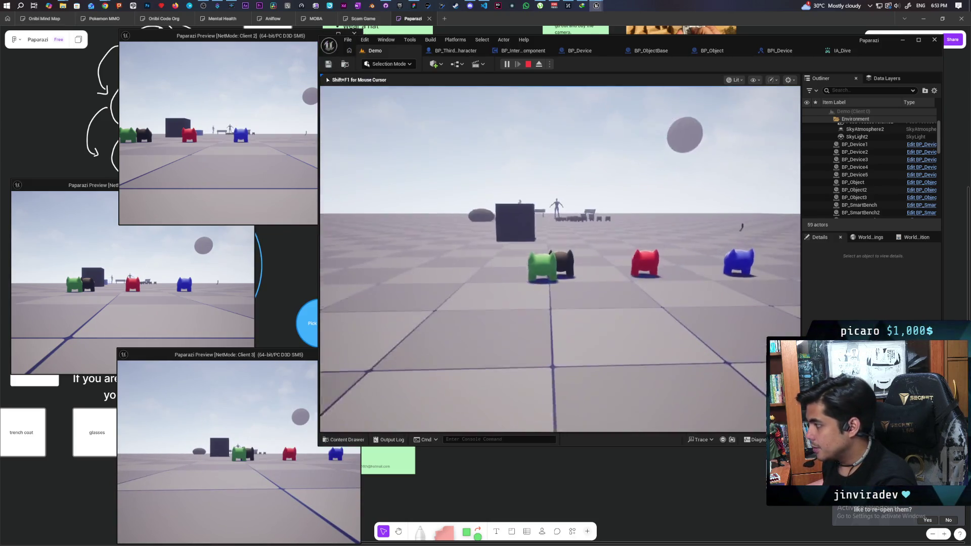
{"action": "key", "text": "w"}
Move the character around the coloured characters, then return to the whiteboard.
{"action": "key", "text": "s"}
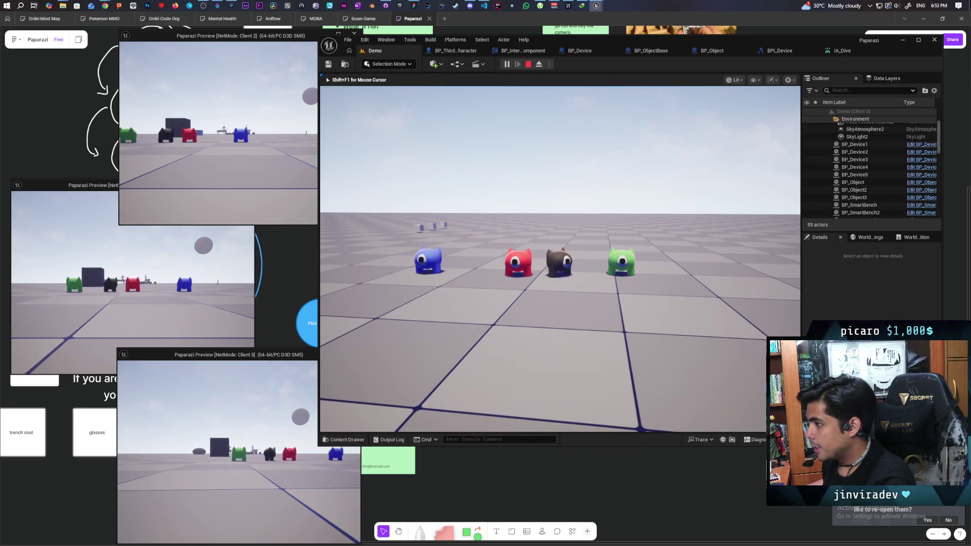
{"action": "key", "text": "w"}
{"action": "key", "text": "s"}
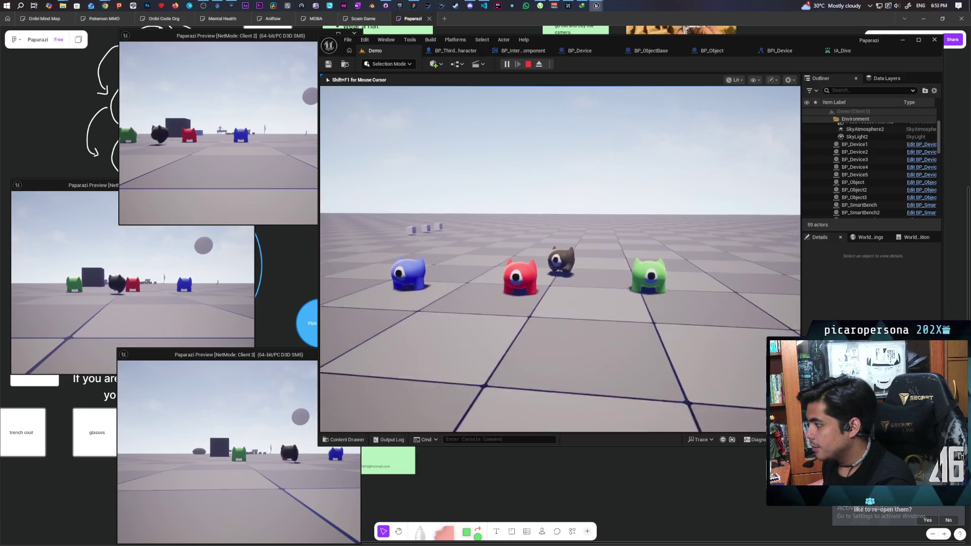
{"action": "key", "text": "d"}
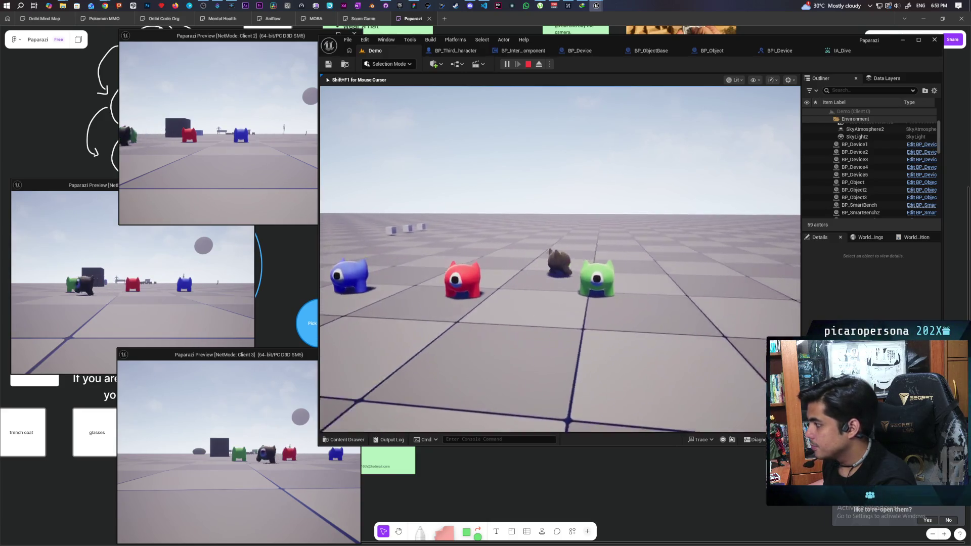
{"action": "key", "text": "w"}
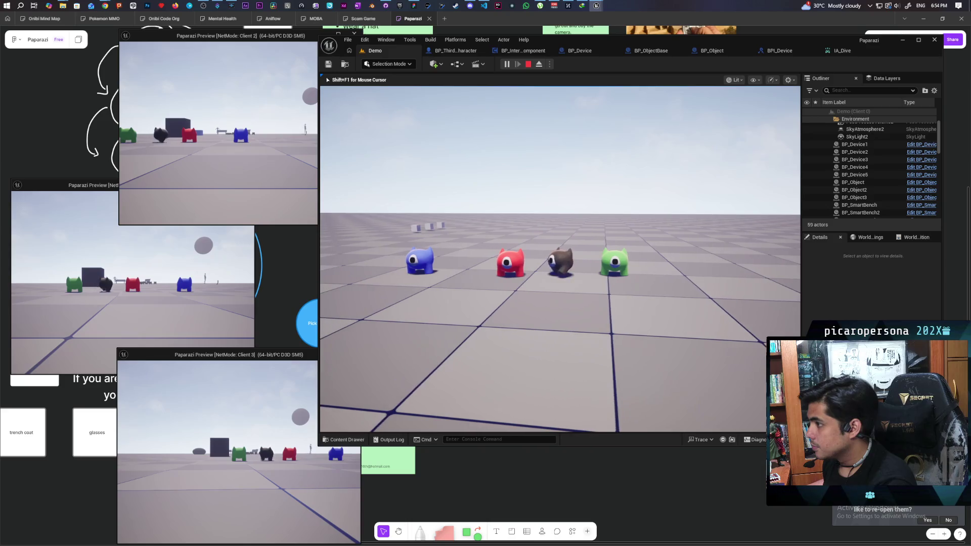
{"action": "key", "text": "s"}
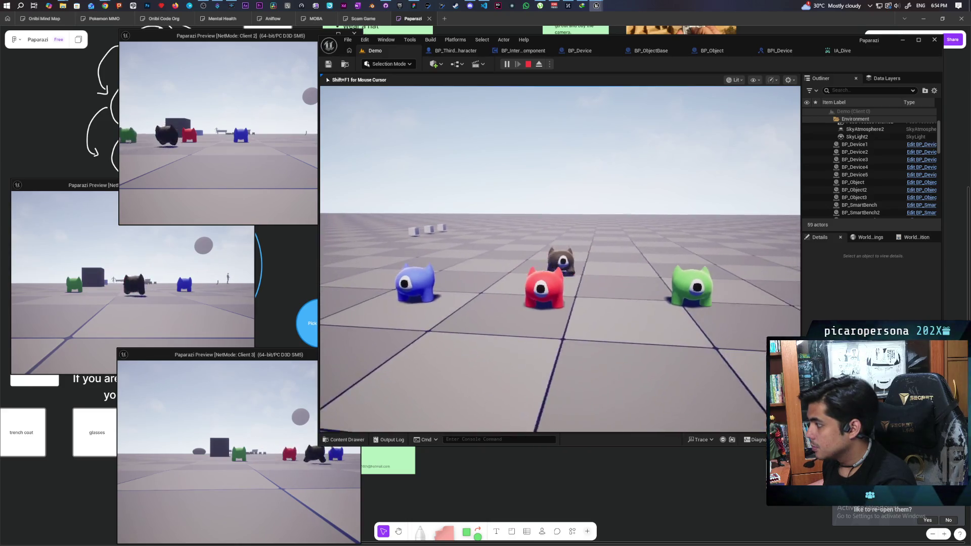
{"action": "key", "text": "a"}
{"action": "key", "text": "a"}
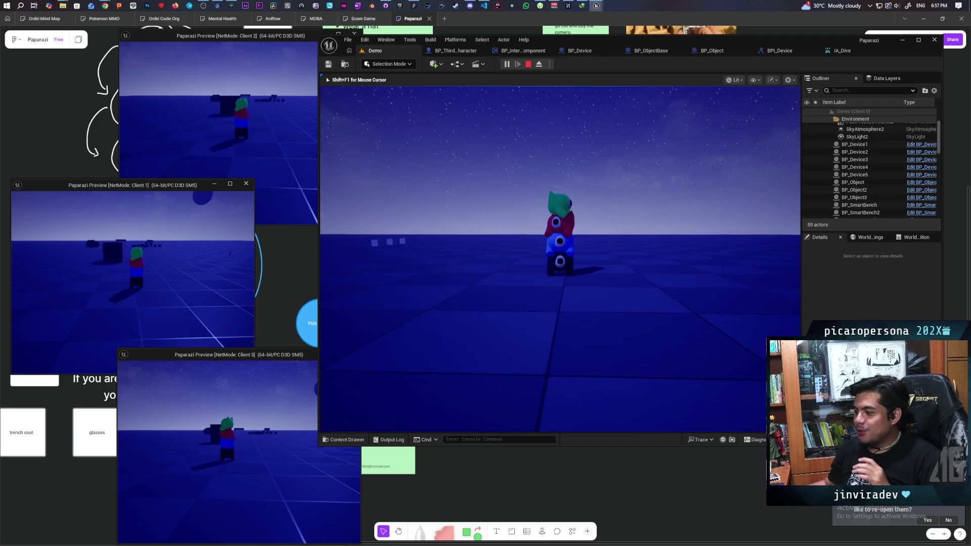
{"action": "key", "text": "alt+Tab"}
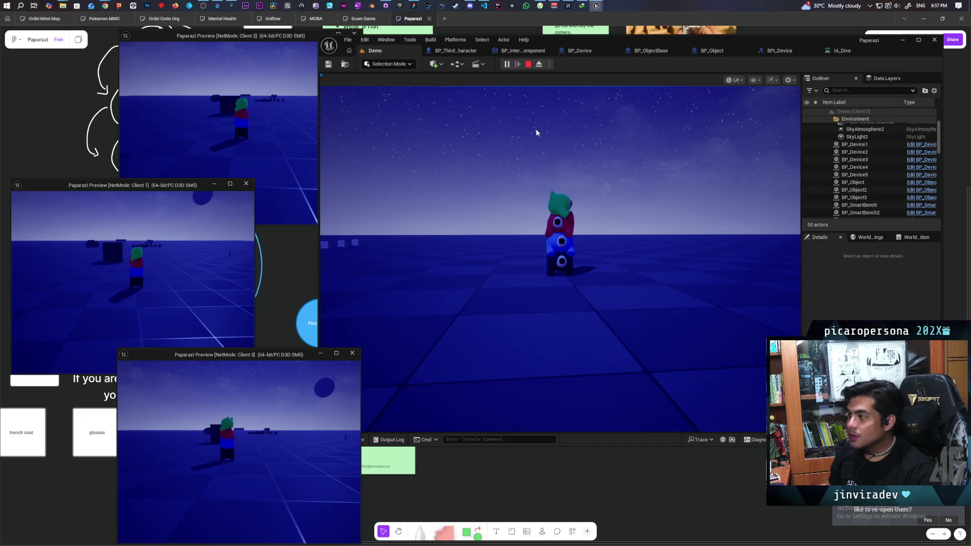
{"action": "key", "text": "alt+Tab"}
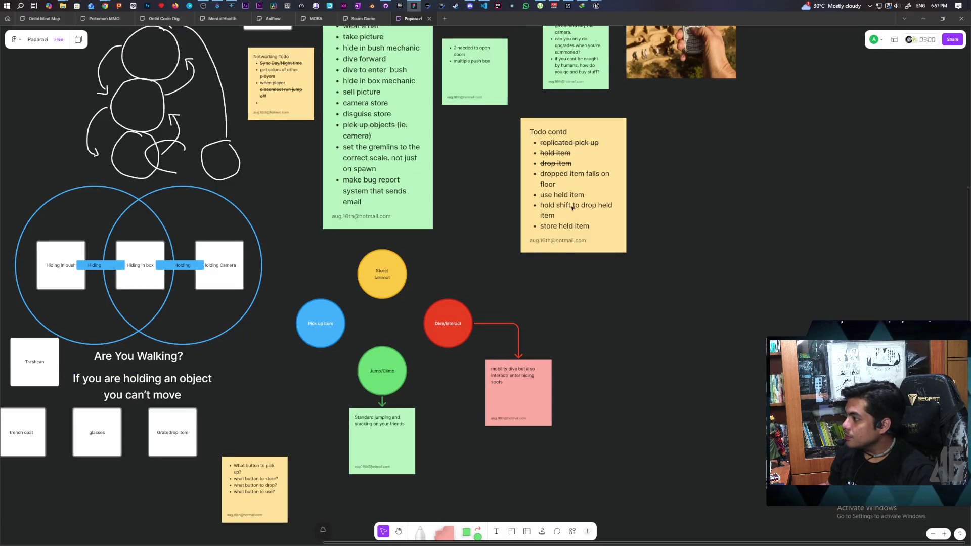
Append '(probably gonna just use overlap only pawn with physics)' after 'floor' in the Todo contd note.
{"action": "left_click", "coordinate": [558, 186]}
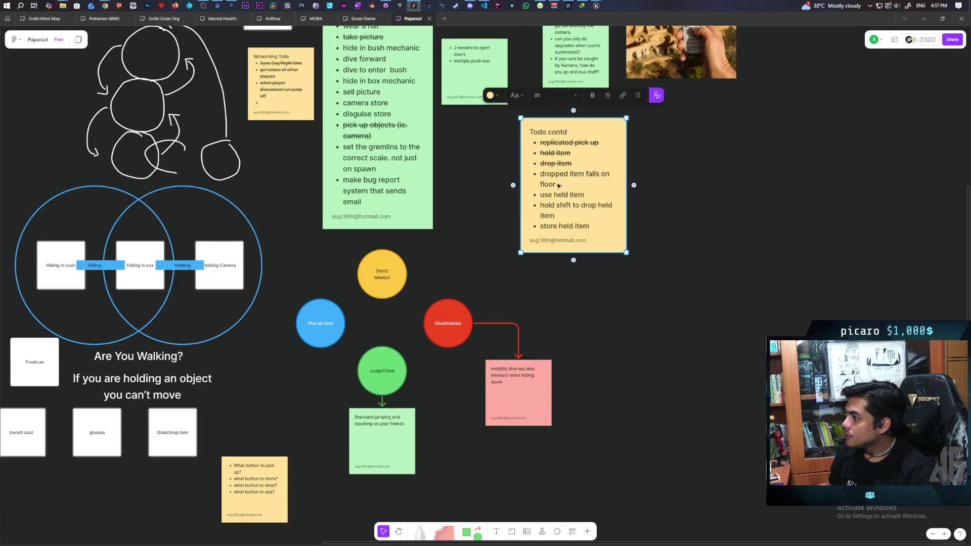
{"action": "left_click", "coordinate": [564, 185]}
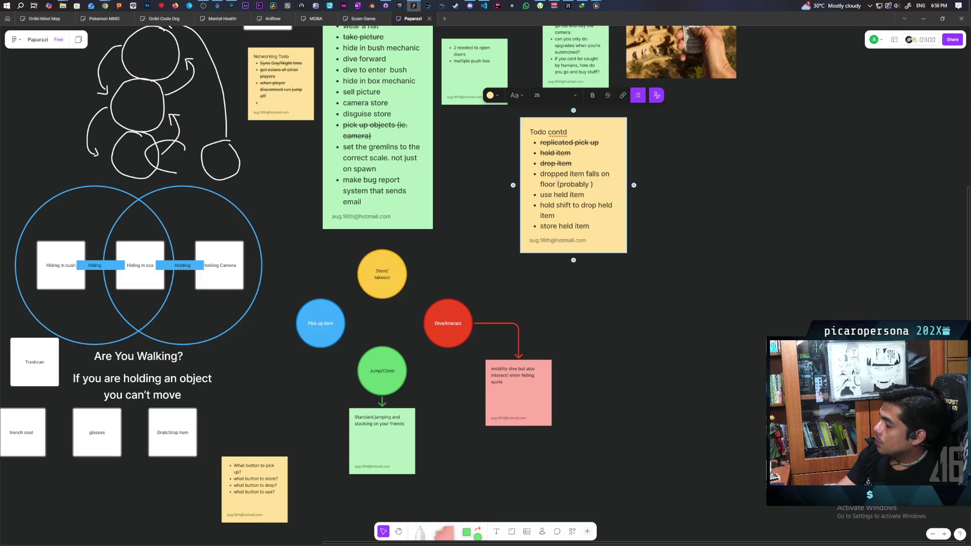
{"action": "type", "text": "a just"}
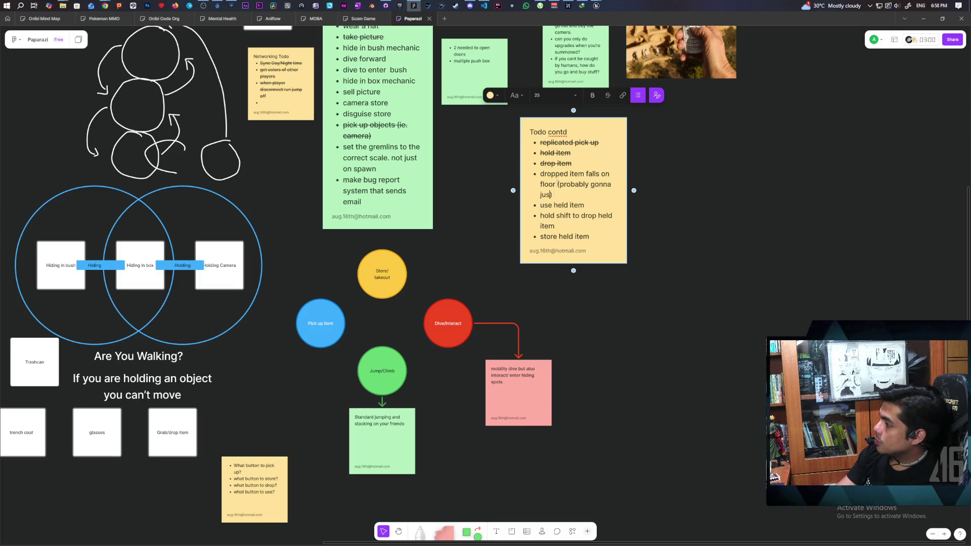
{"action": "type", "text": " use"}
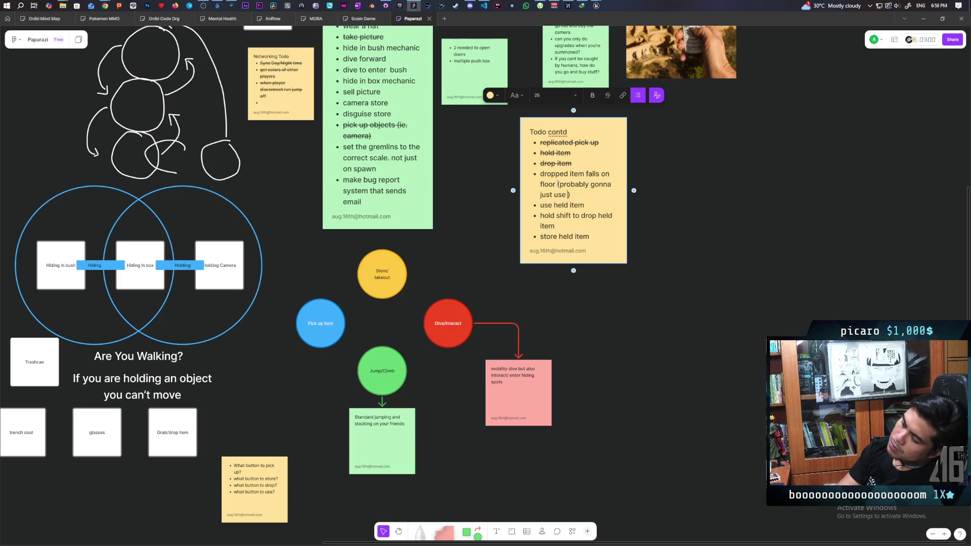
{"action": "type", "text": "overlap"}
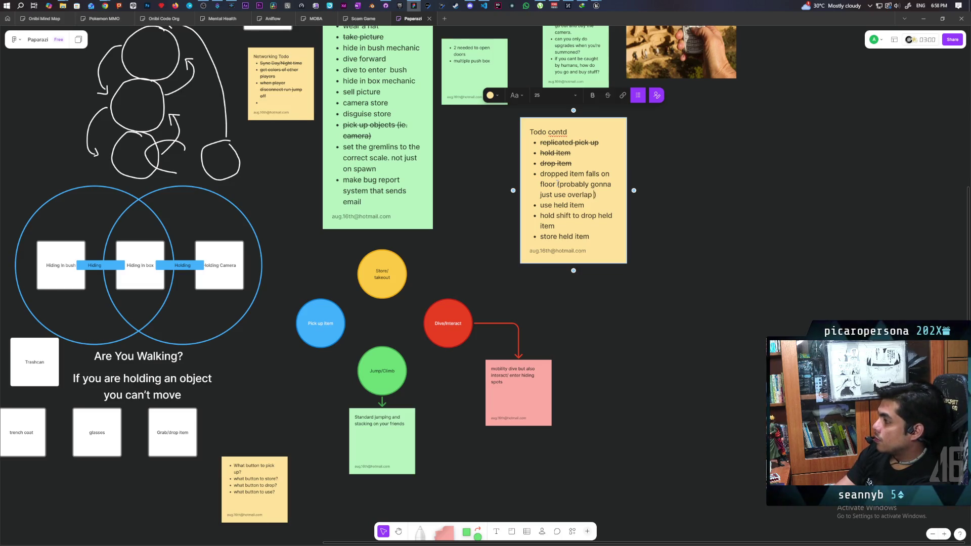
{"action": "type", "text": "awn"}
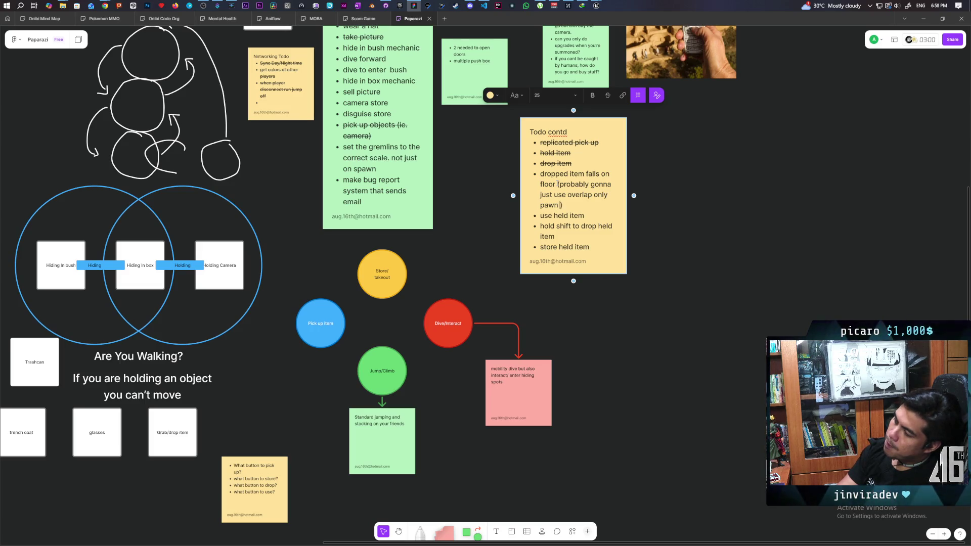
{"action": "type", "text": "sics"}
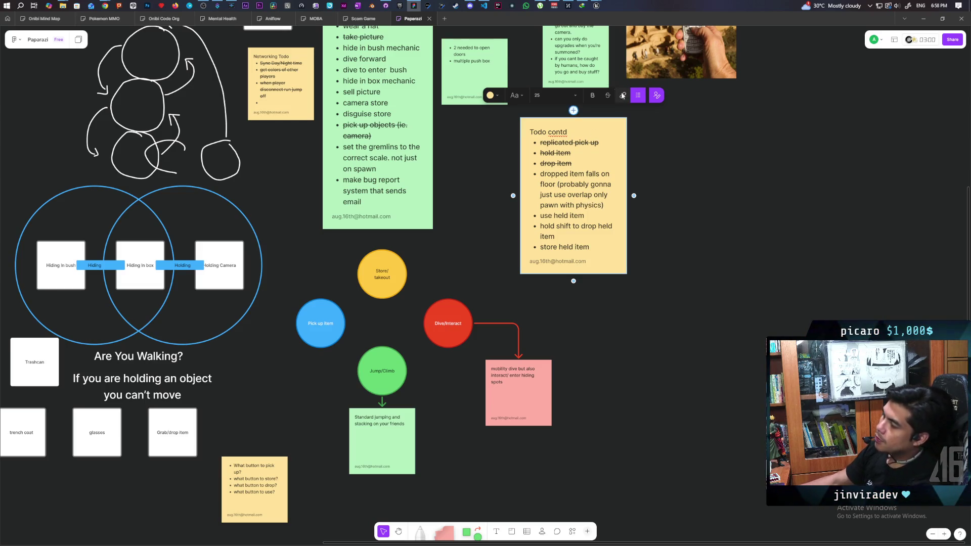
{"action": "left_click", "coordinate": [714, 180]}
{"action": "scroll", "coordinate": [331, 173], "scroll_direction": "left", "scroll_amount": 10}
{"action": "scroll", "coordinate": [331, 173], "scroll_direction": "up", "scroll_amount": 2}
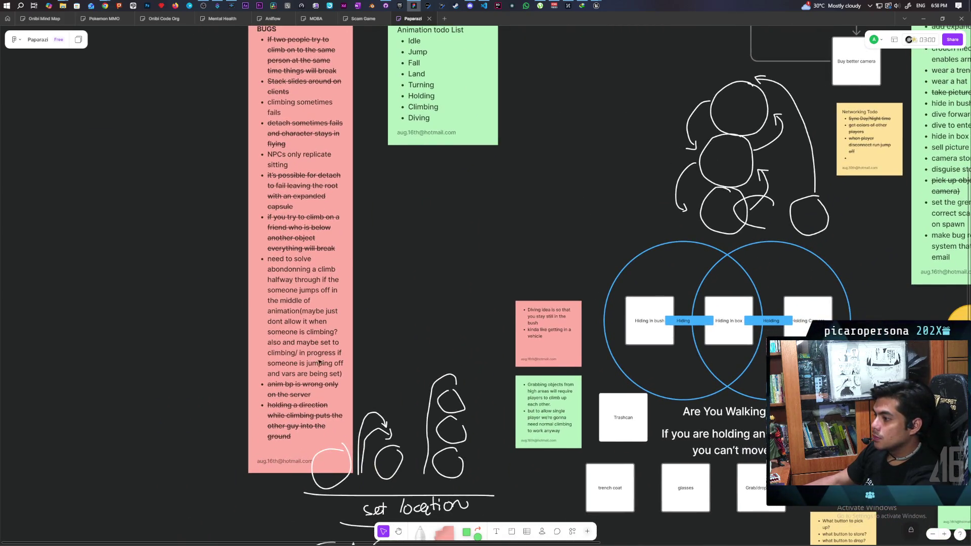
Strike through the 'climbing sometimes fails' bug entry in the BUGS note.
{"action": "triple_click", "coordinate": [280, 260]}
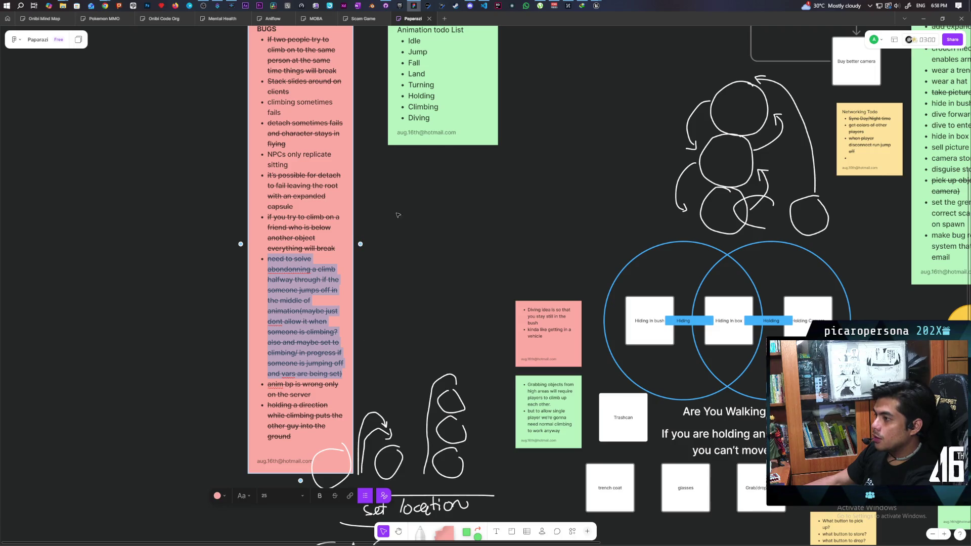
{"action": "scroll", "coordinate": [396, 215], "scroll_direction": "up", "scroll_amount": 5}
{"action": "left_click_drag", "start_coordinate": [407, 282], "coordinate": [405, 219]}
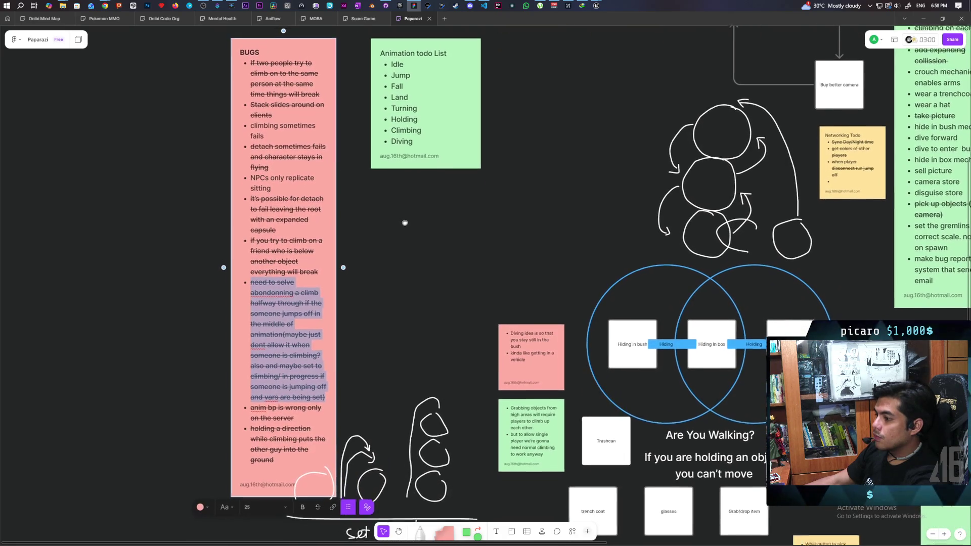
{"action": "scroll", "coordinate": [405, 218], "scroll_direction": "up", "scroll_amount": 1}
{"action": "double_click", "coordinate": [279, 137]}
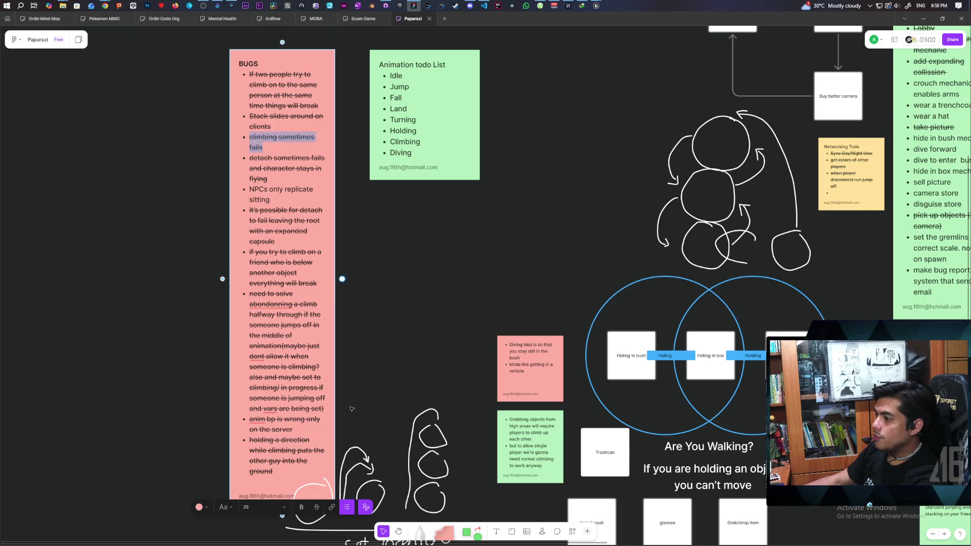
{"action": "key", "text": "ctrl+a"}
{"action": "triple_click", "coordinate": [266, 191]}
{"action": "scroll", "coordinate": [268, 202], "scroll_direction": "right", "scroll_amount": 5}
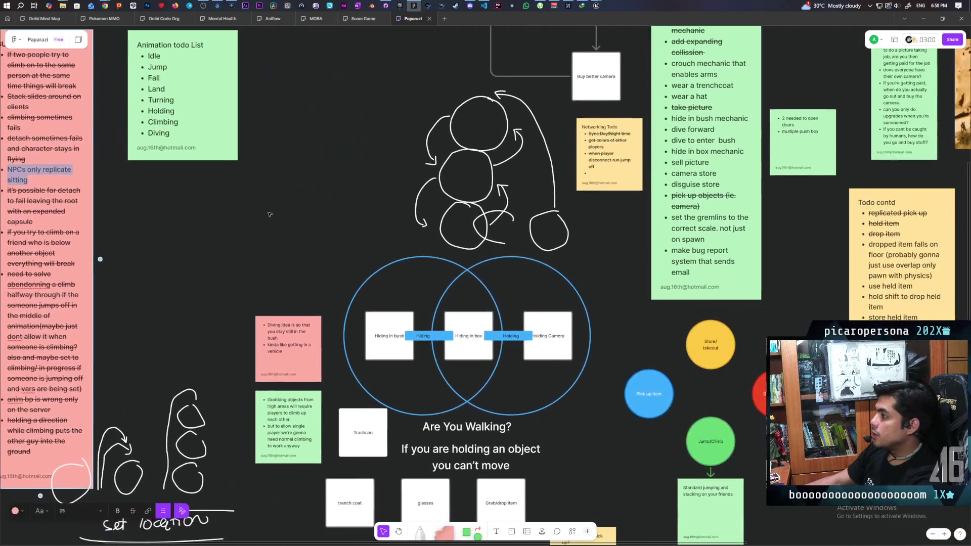
{"action": "scroll", "coordinate": [583, 273], "scroll_direction": "right", "scroll_amount": 5}
{"action": "scroll", "coordinate": [584, 267], "scroll_direction": "down", "scroll_amount": 2}
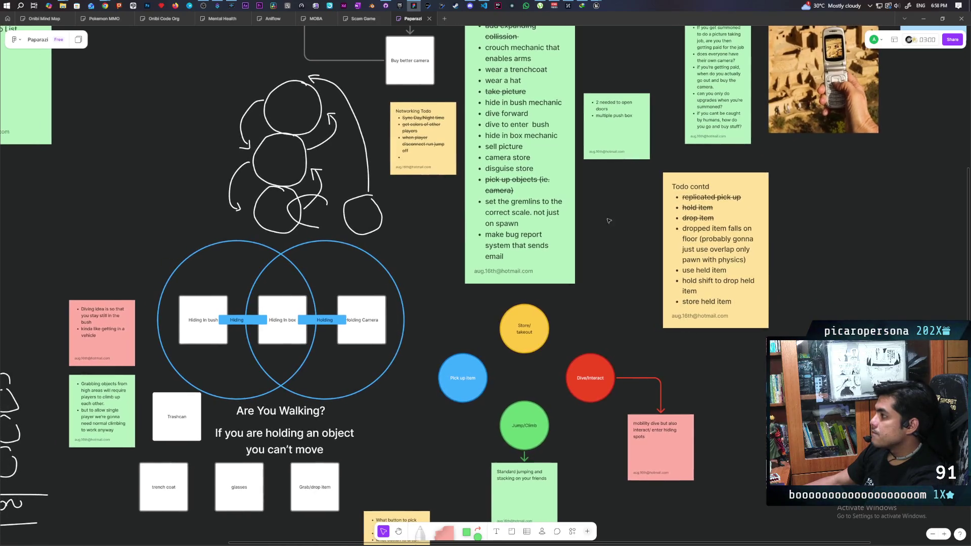
Check the taskbar clock's time and date, then bring up the Twitch stream browser window.
{"action": "mouse_move", "coordinate": [104, 5]}
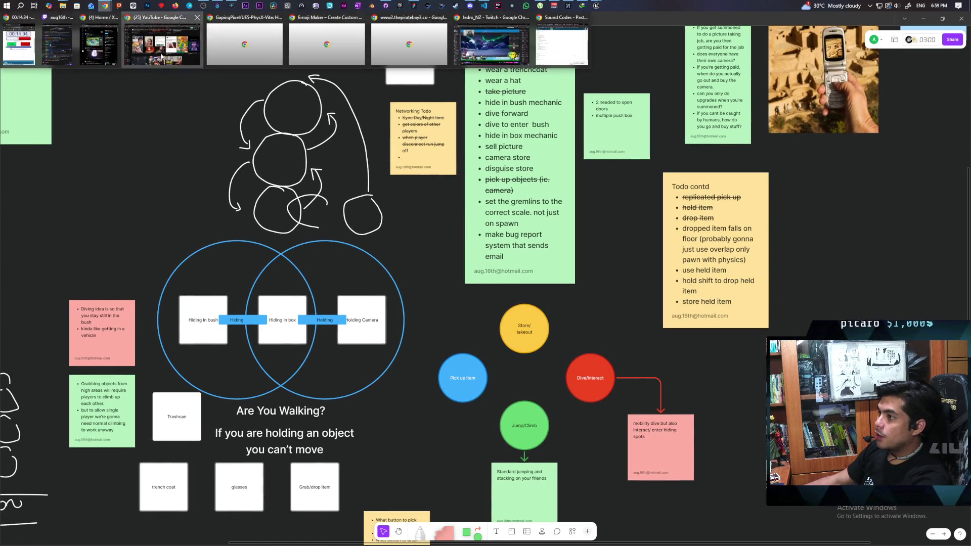
{"action": "left_click", "coordinate": [162, 39]}
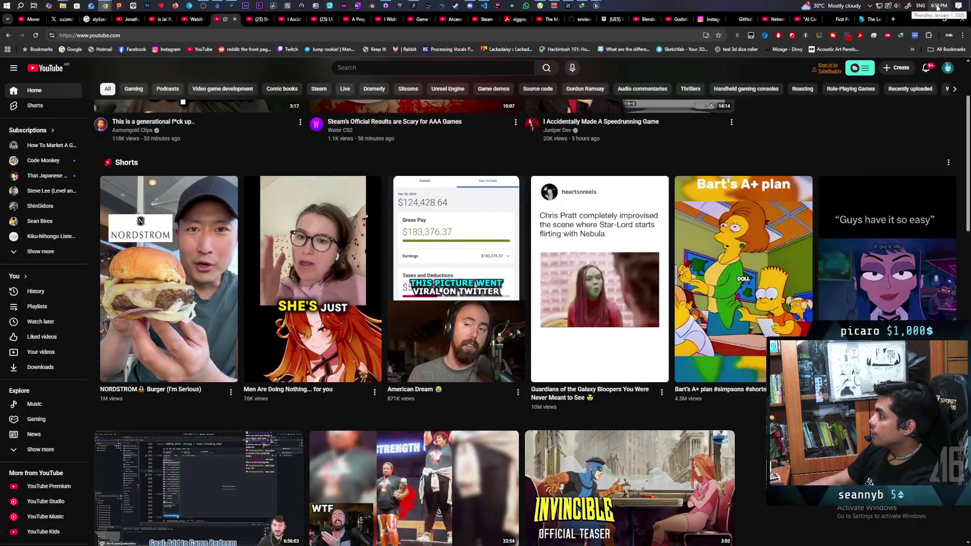
{"action": "left_click", "coordinate": [937, 7]}
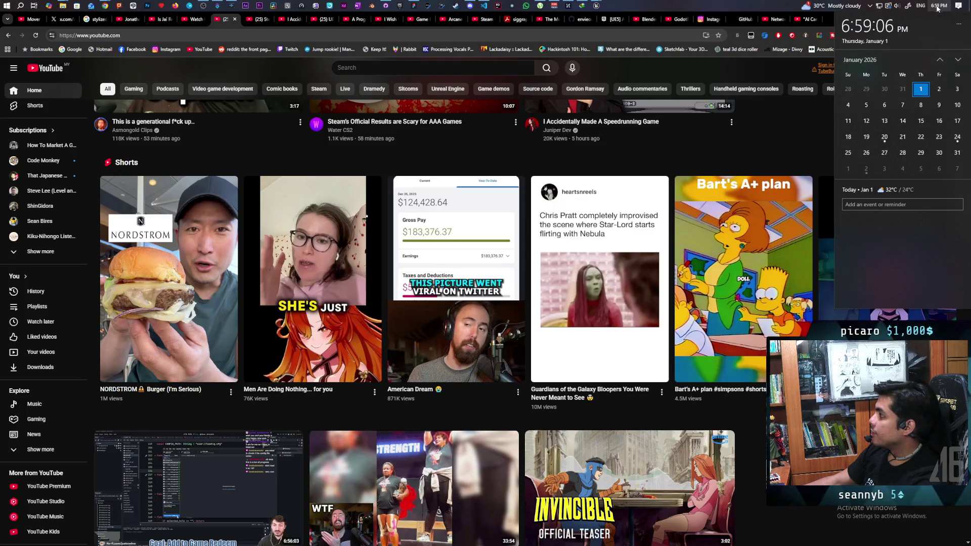
{"action": "left_click", "coordinate": [105, 5]}
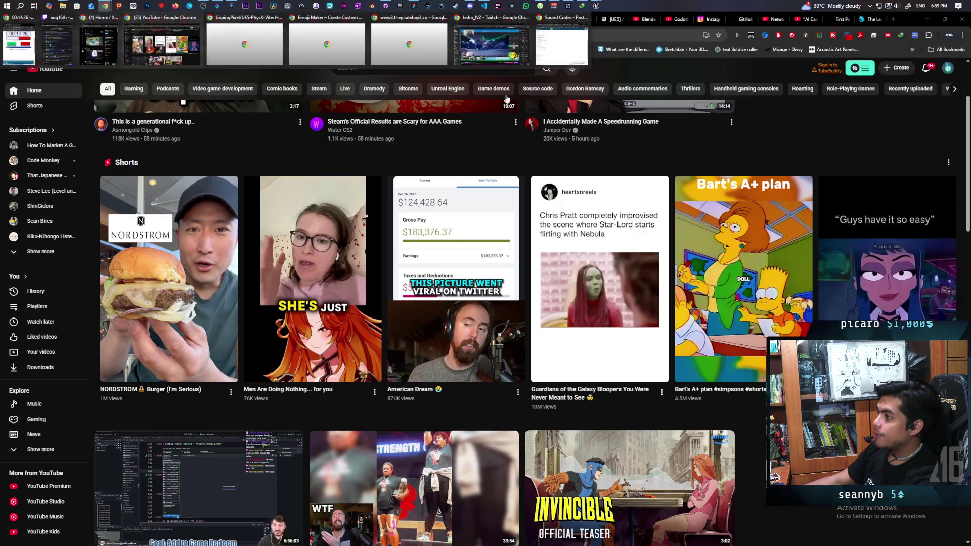
{"action": "left_click", "coordinate": [487, 59]}
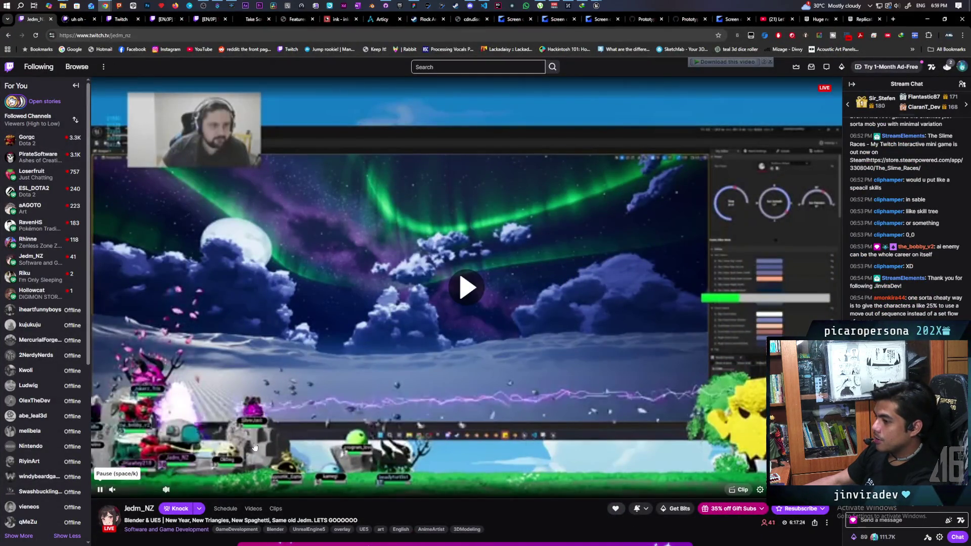
Resume the paused stream, unmute it and raise the volume to about 35%.
{"action": "left_click", "coordinate": [331, 420]}
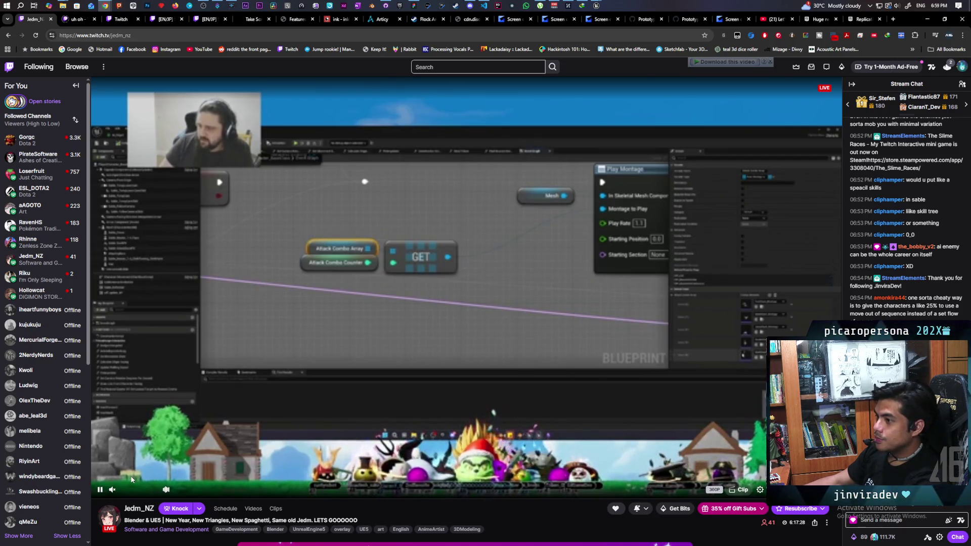
{"action": "left_click", "coordinate": [130, 491]}
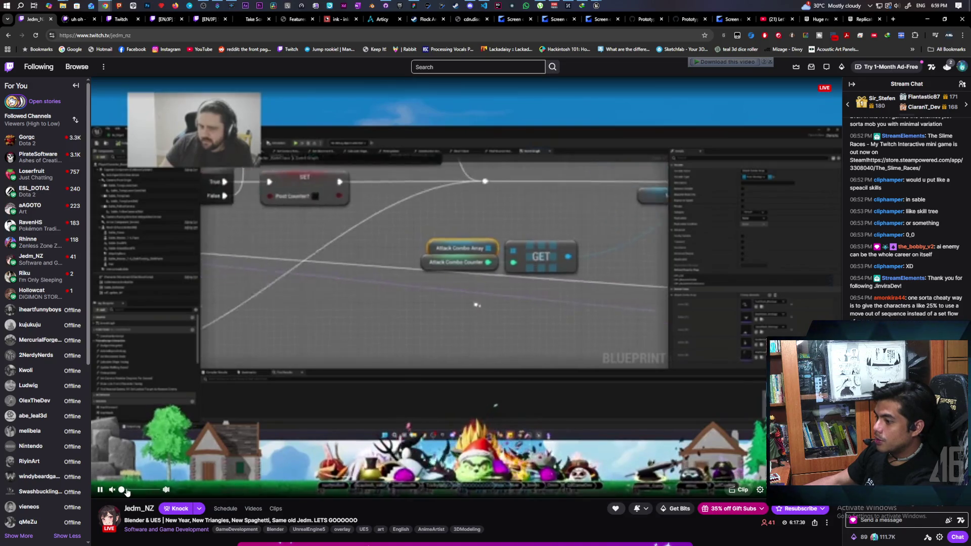
{"action": "left_click", "coordinate": [134, 490]}
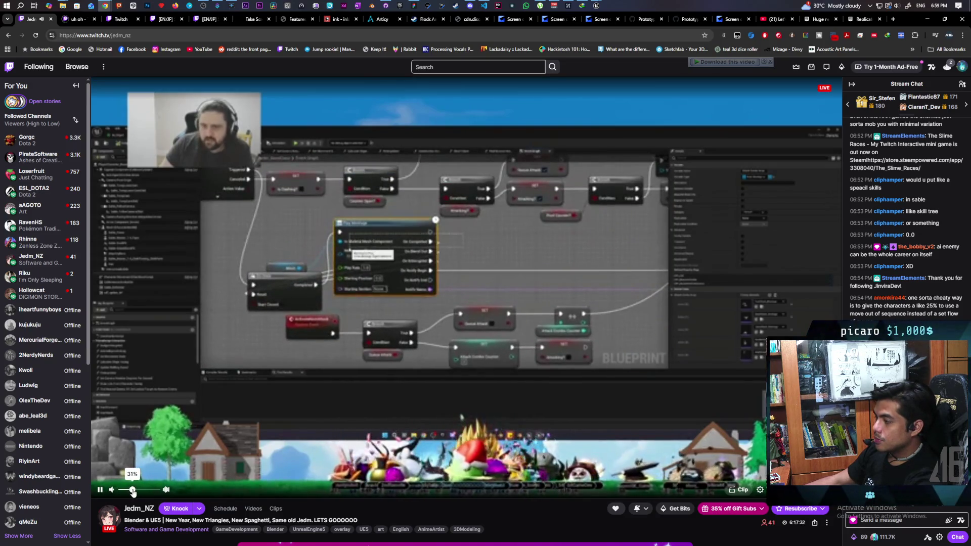
{"action": "left_click", "coordinate": [134, 491]}
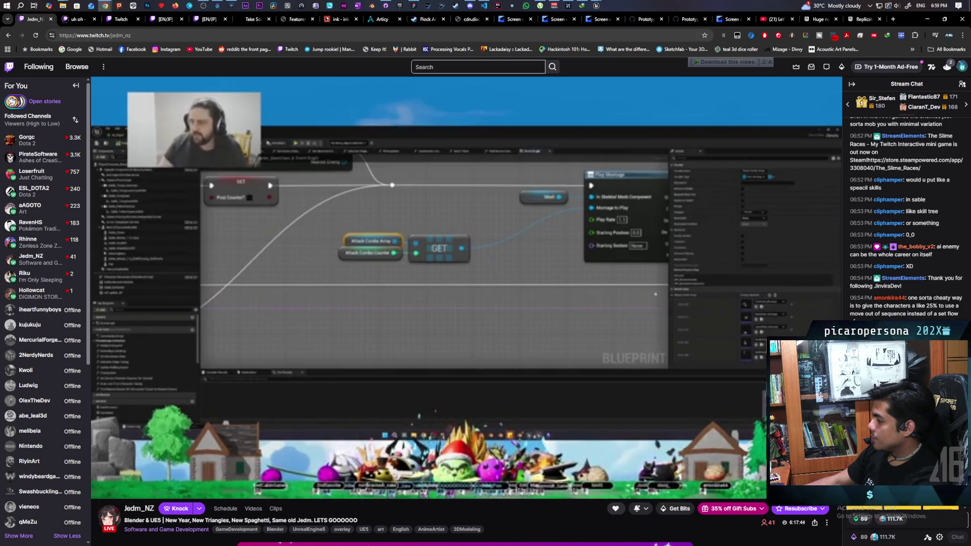
{"action": "mouse_move", "coordinate": [130, 492]}
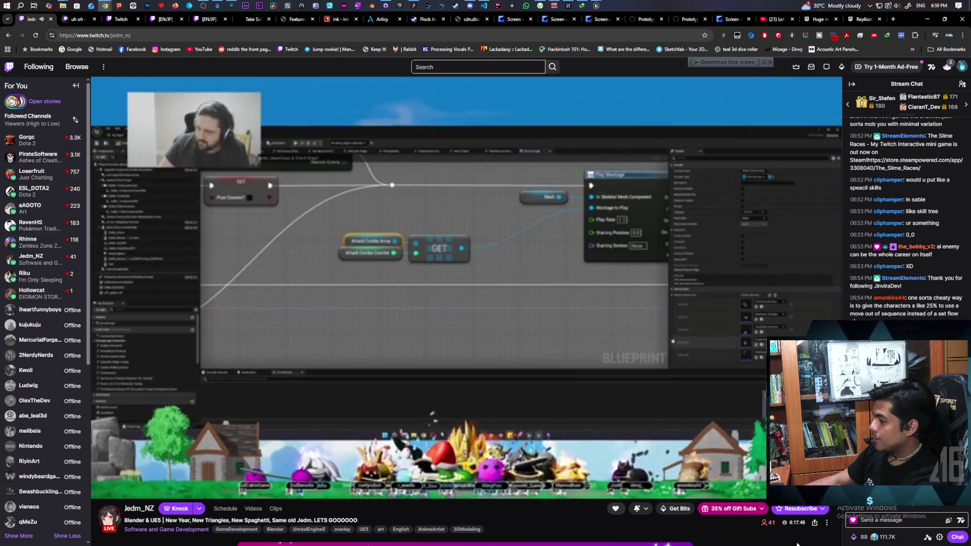
Send 'hello your computer have virus' in the stream chat.
{"action": "left_click", "coordinate": [889, 519]}
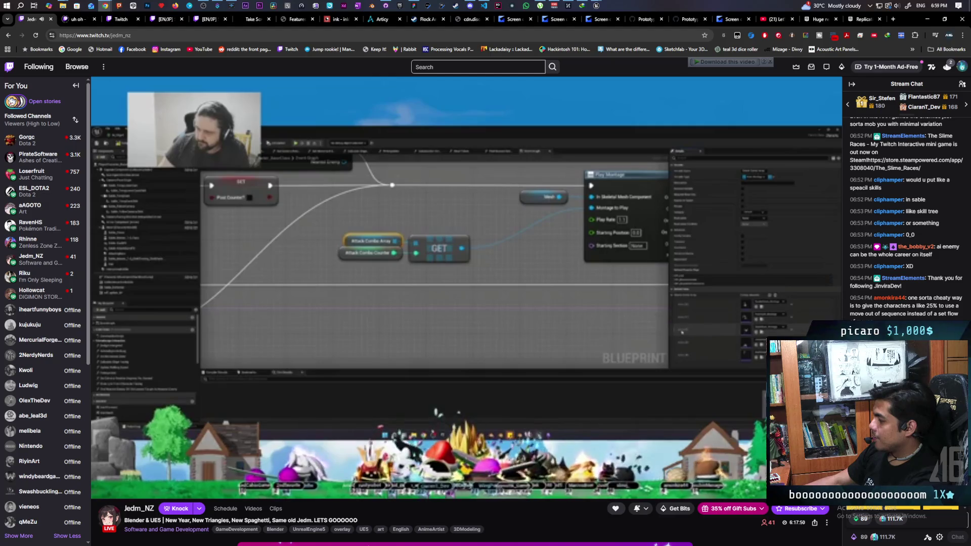
{"action": "type", "text": "hel"}
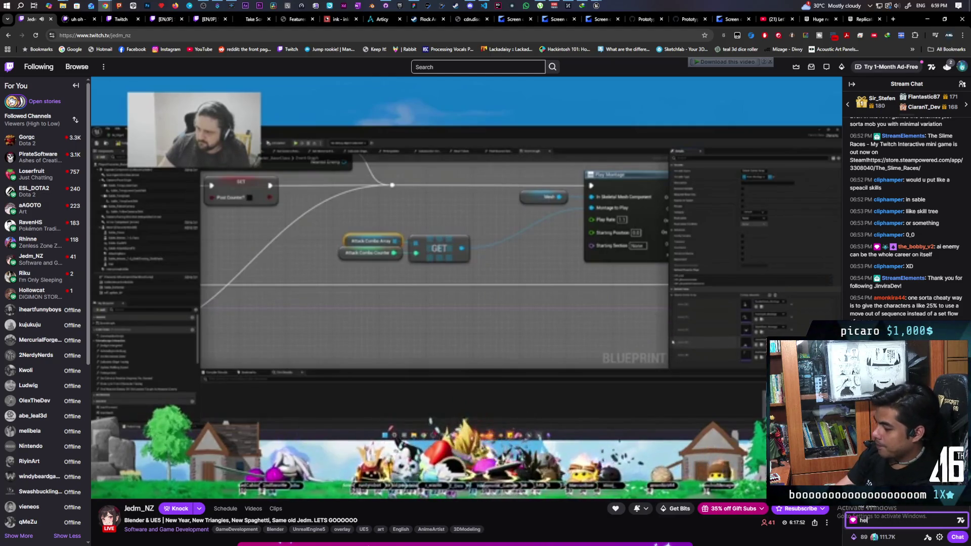
{"action": "type", "text": "lo your com"}
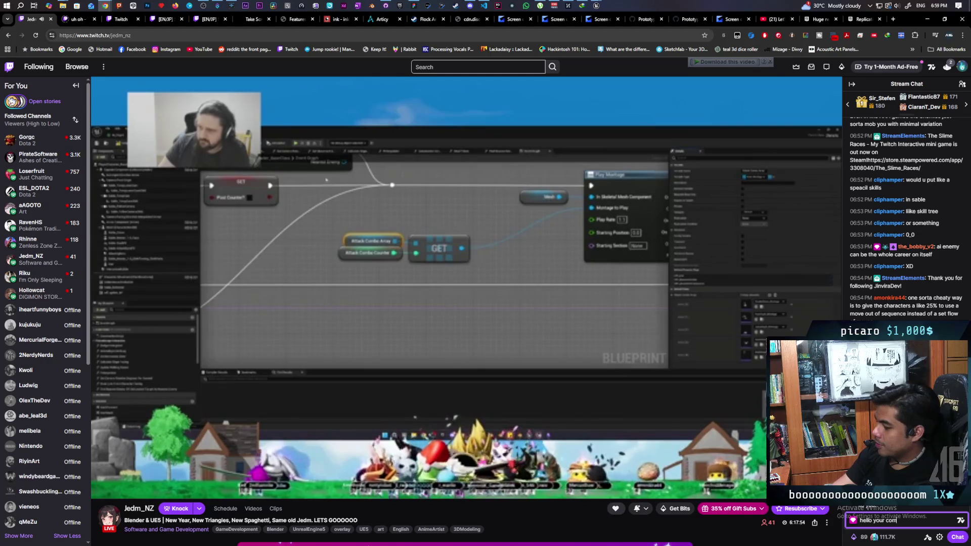
{"action": "type", "text": "puter have virus"}
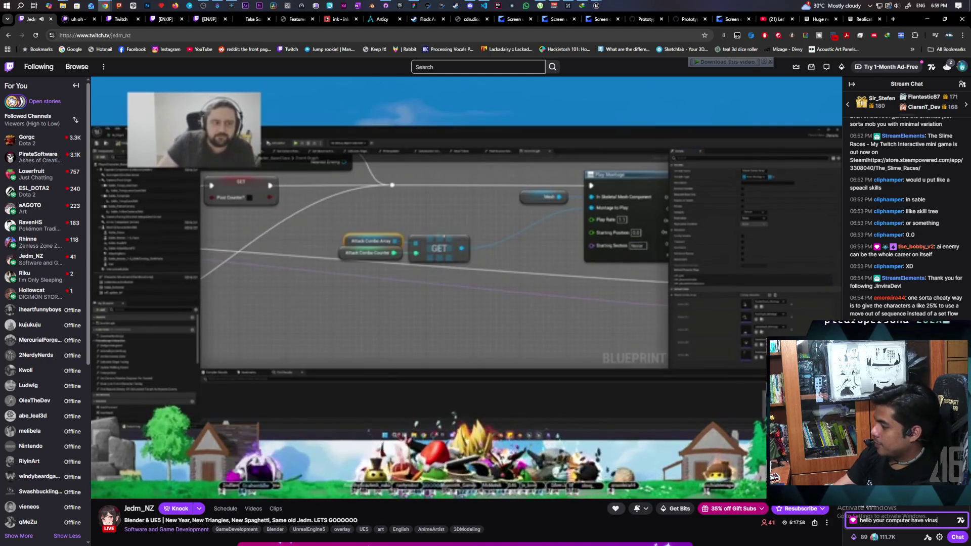
{"action": "key", "text": "Return"}
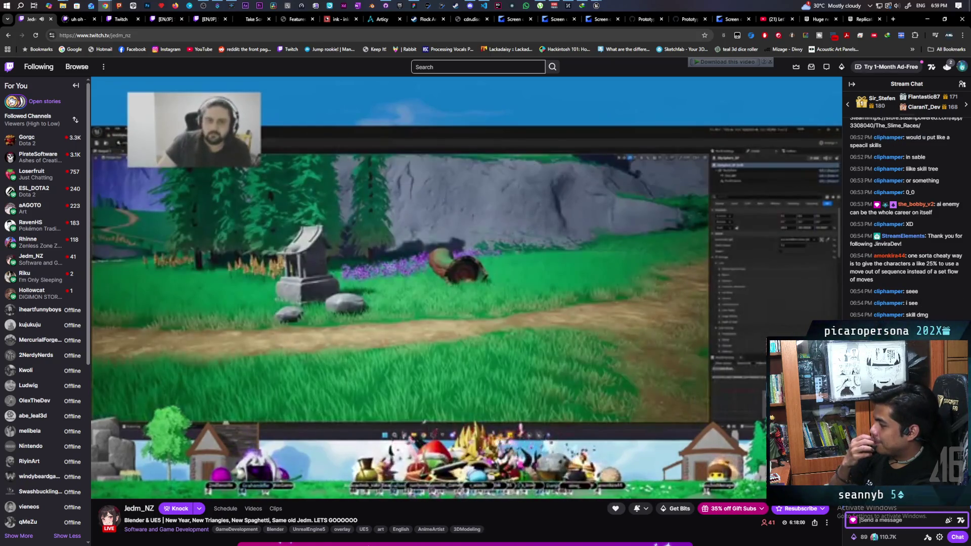